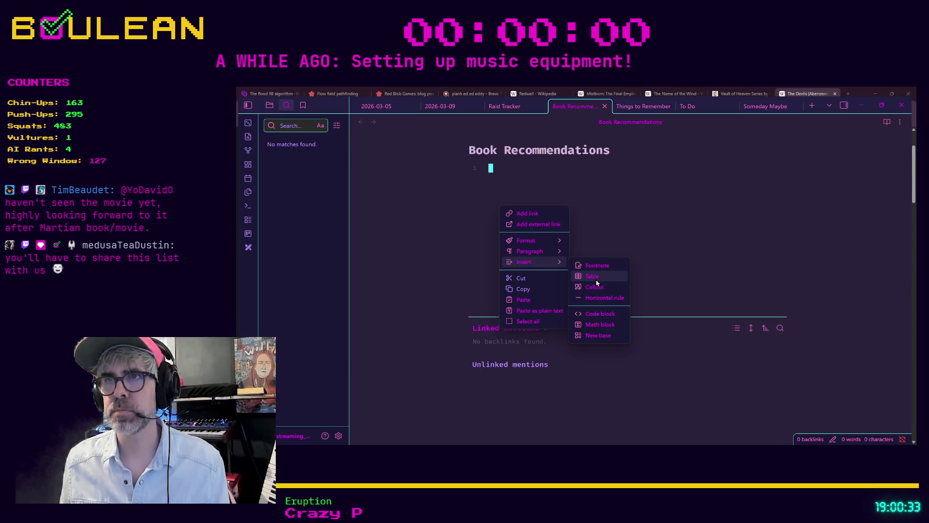
# - Fill the table headers with TITLE/SERIES and AUTHOR
pyautogui.write('TITLE')
pyautogui.press('Tab')
pyautogui.moveTo(546, 192)
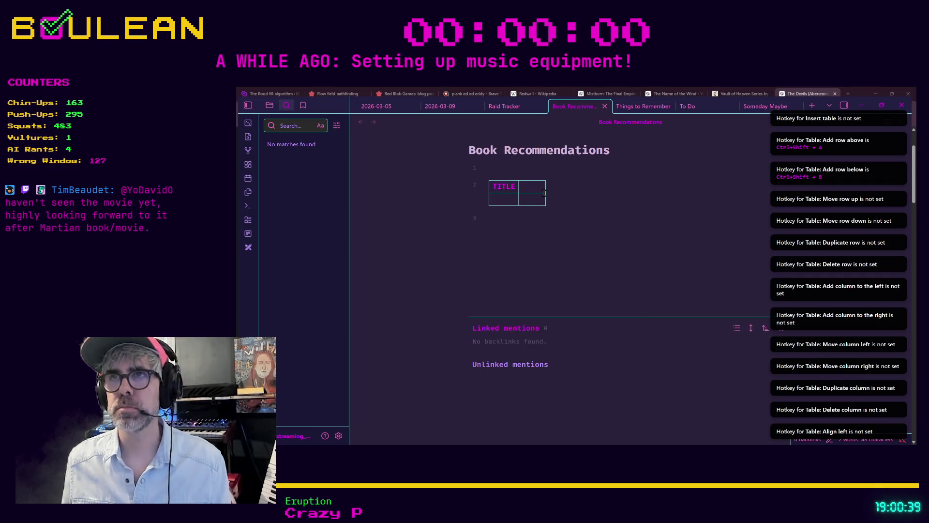
pyautogui.write('AUTHO')
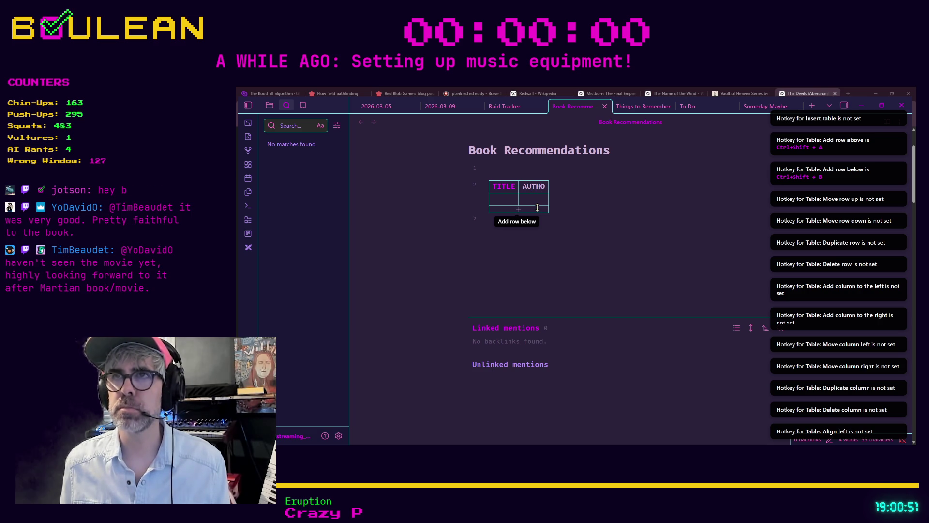
pyautogui.write('R')
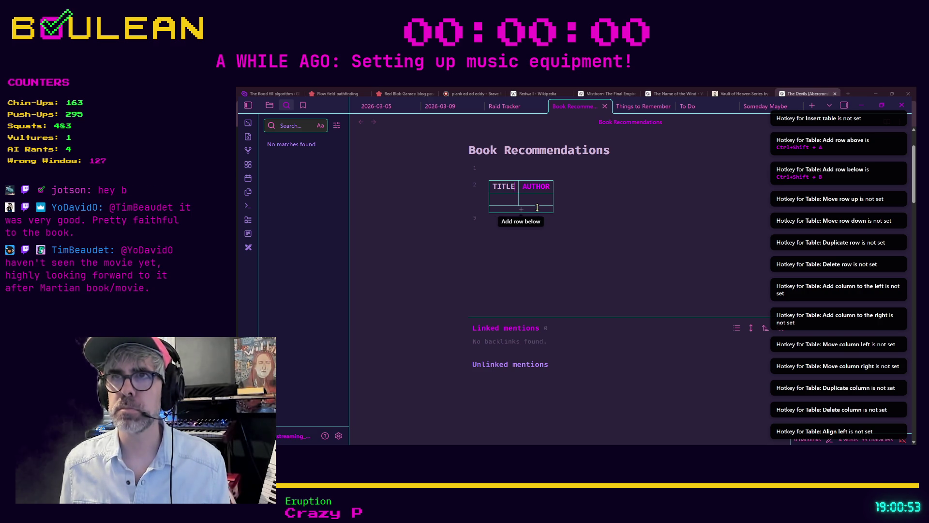
pyautogui.write('/SERIES')
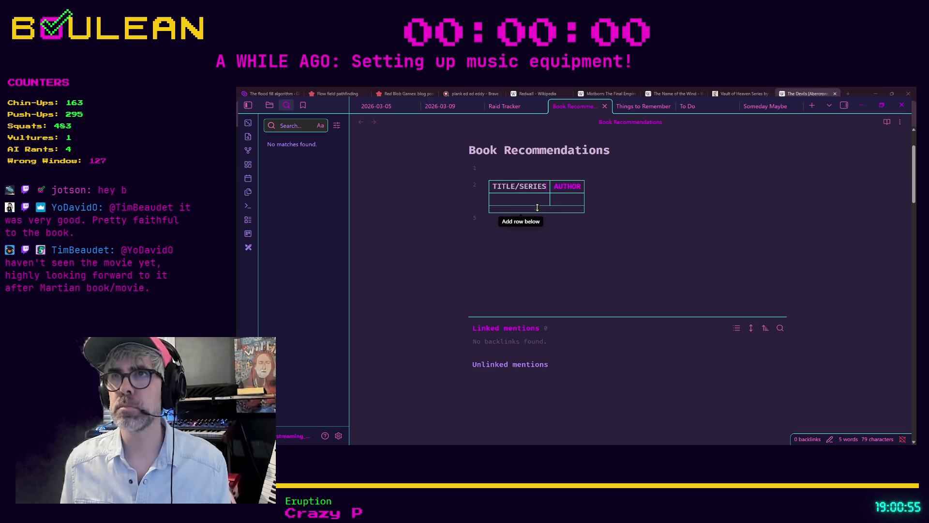
# - Add a third column to the right and start its header with @
pyautogui.rightClick(580, 187)
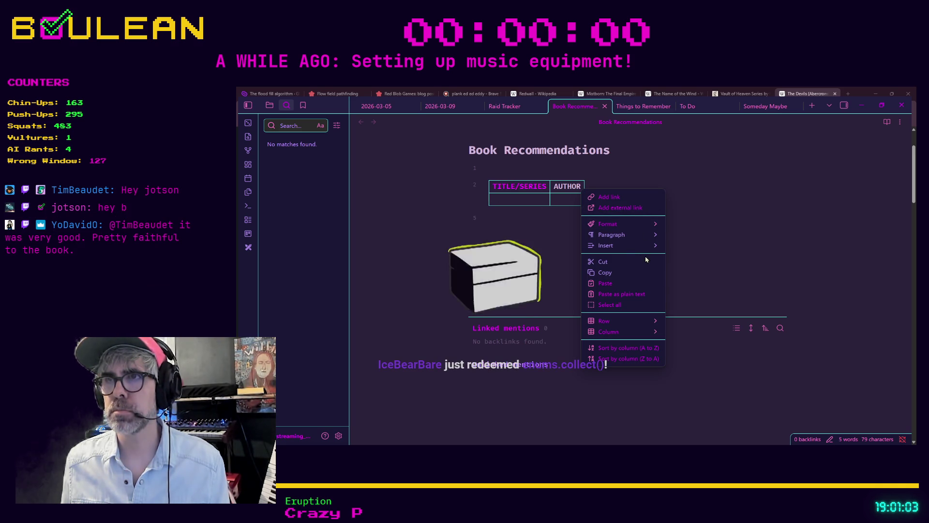
pyautogui.moveTo(659, 338)
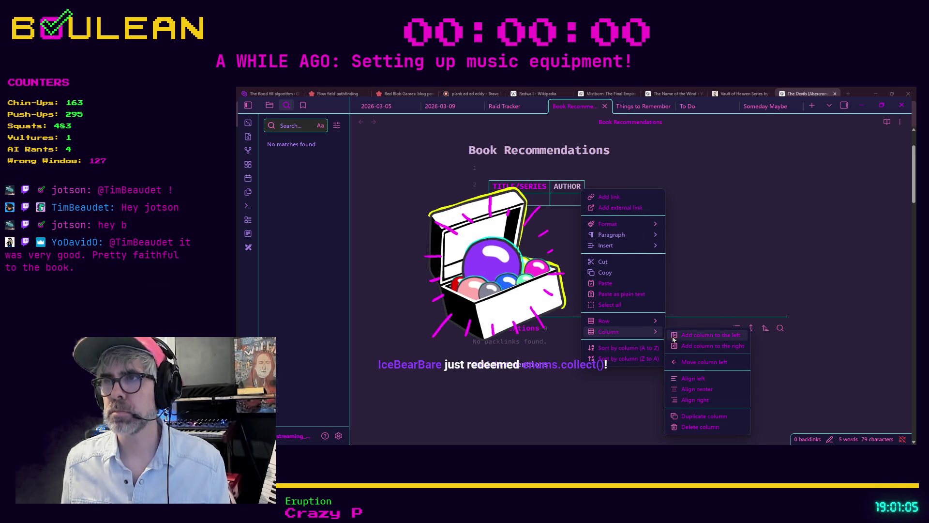
pyautogui.click(712, 345)
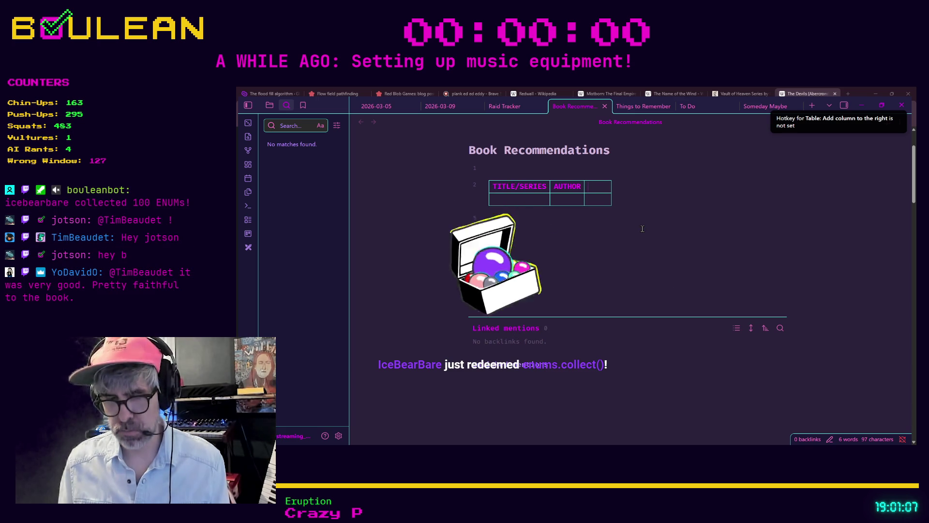
pyautogui.write('@')
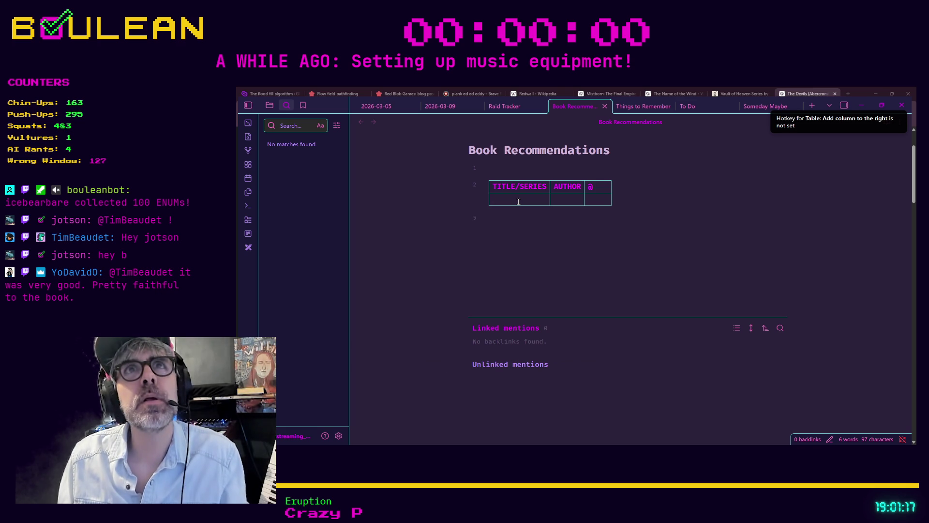
# - Enter Hard-Boiled Wonderland by Haruki Murakami in the first row, fixing the Hard-Coiled typo
pyautogui.write('aruki M')
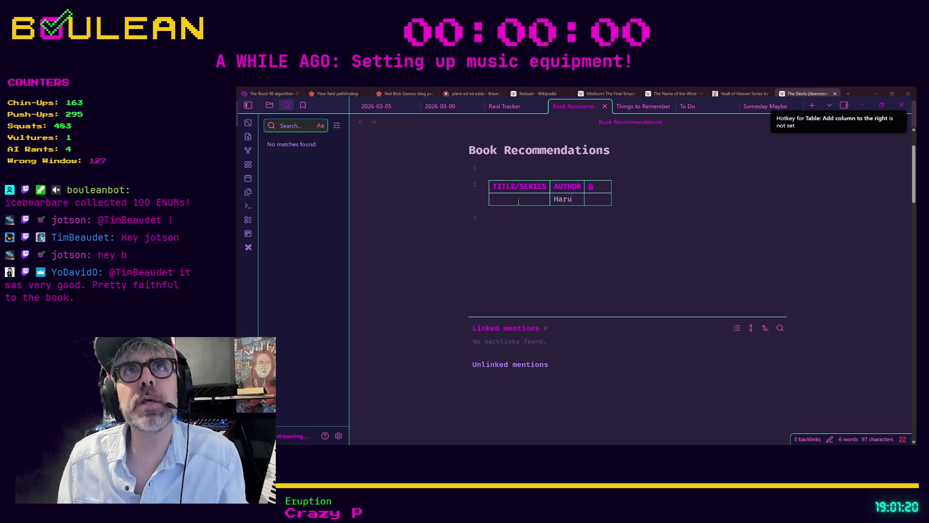
pyautogui.write('urakami')
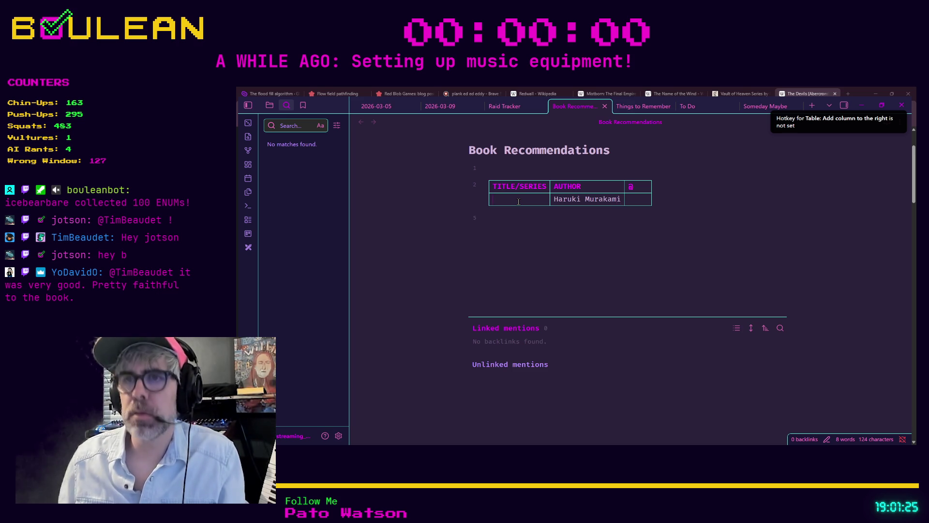
pyautogui.click(519, 202)
pyautogui.write('Hard-Boiled Wonderland')
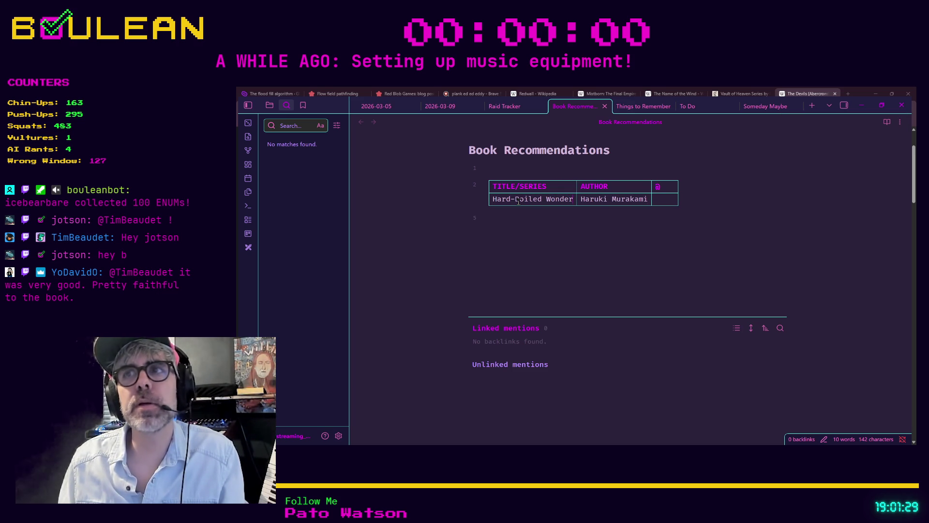
pyautogui.click(518, 201)
pyautogui.press('Delete')
pyautogui.write('B')
# - Add a row below the first entry and type End of the World in it
pyautogui.rightClick(585, 203)
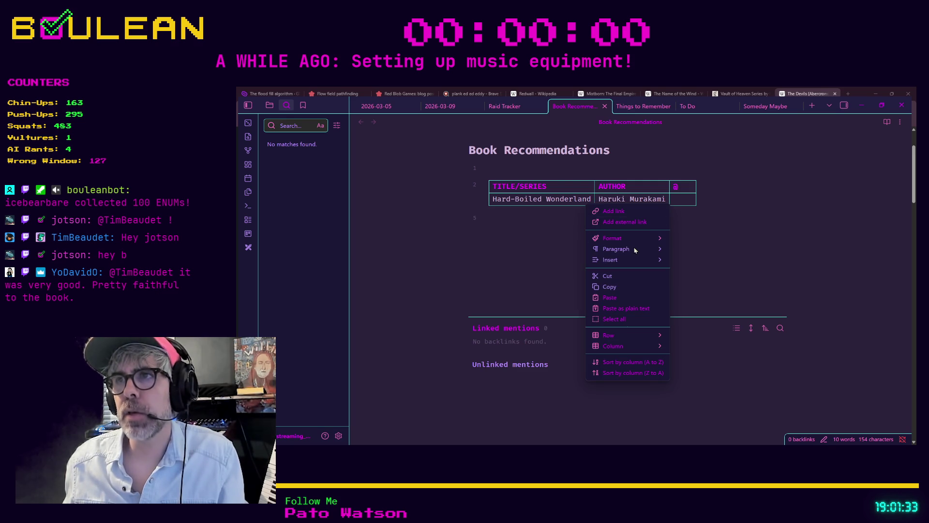
pyautogui.moveTo(641, 242)
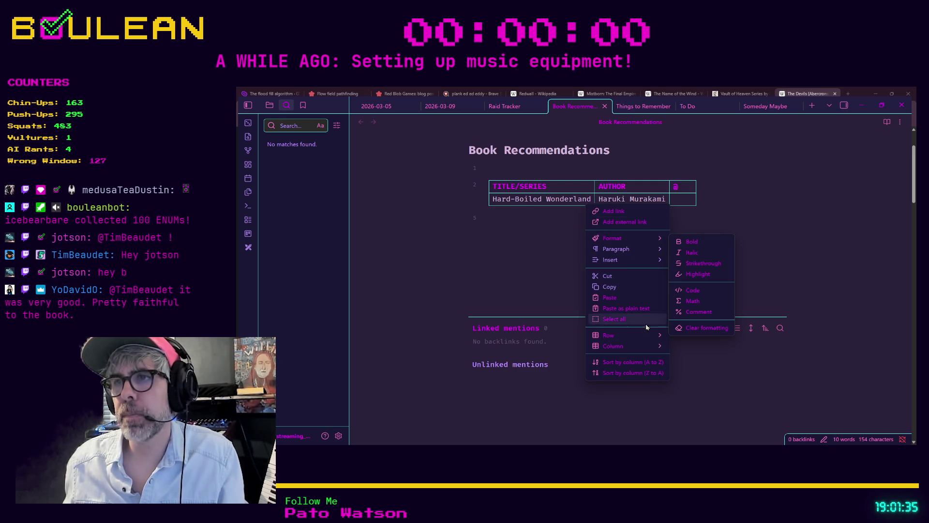
pyautogui.moveTo(651, 341)
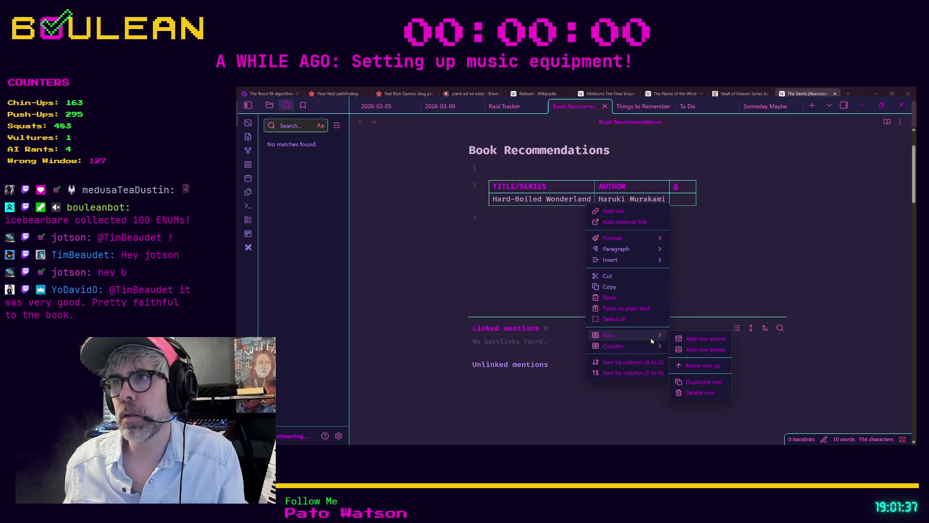
pyautogui.click(692, 350)
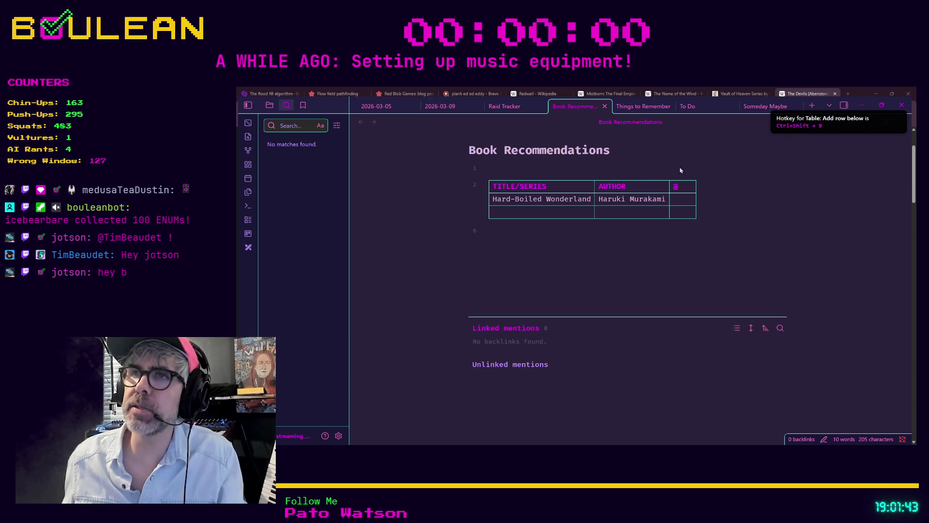
pyautogui.click(814, 125)
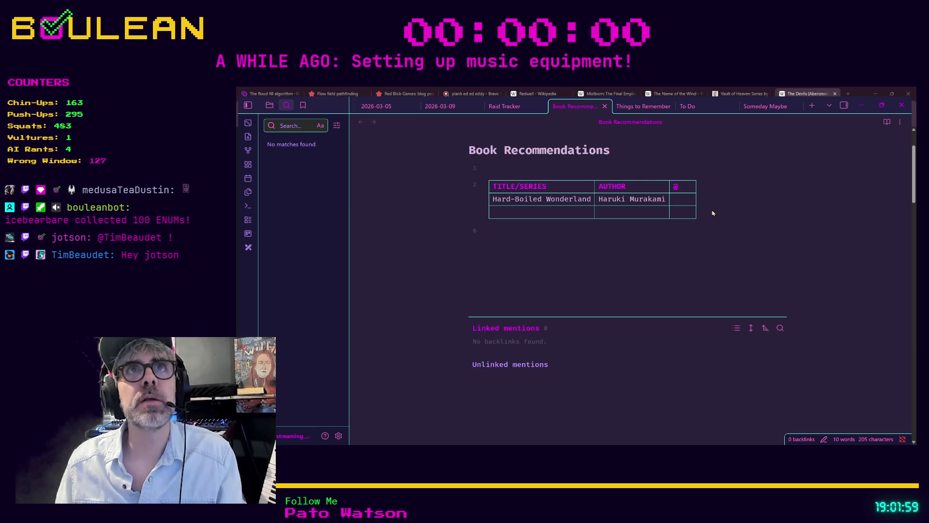
pyautogui.write('End of the World')
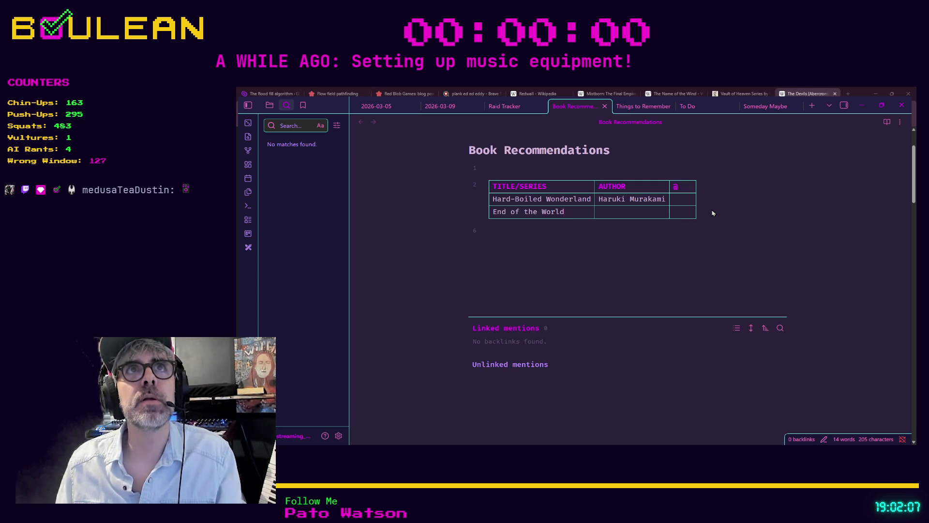
pyautogui.hotkey('shift', 'Home')
# - Append 'and End of the World' to the first title and enter the recommender's handle
pyautogui.press('BackSpace')
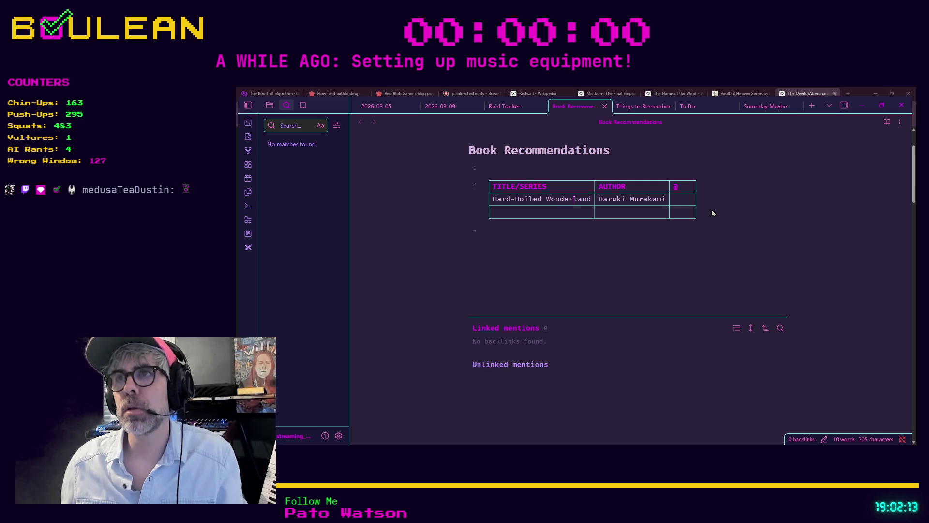
pyautogui.write('and')
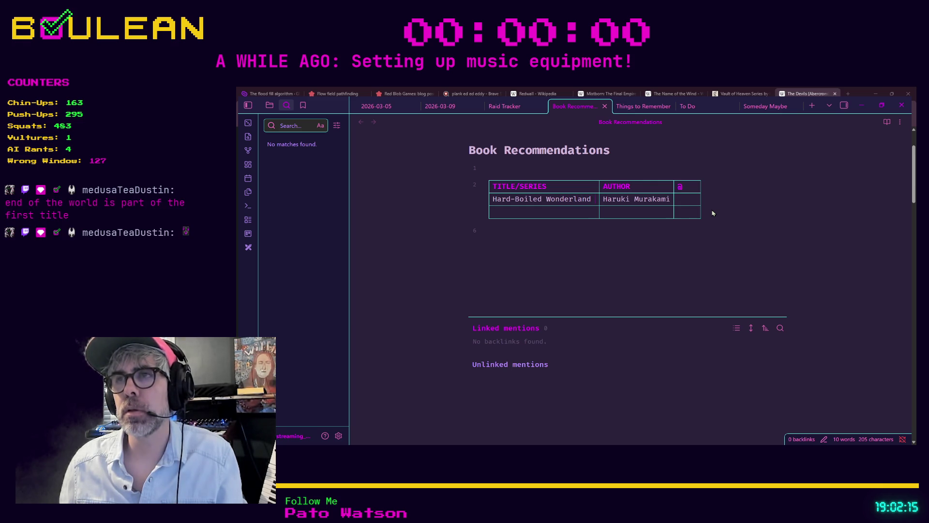
pyautogui.write(' End of the World')
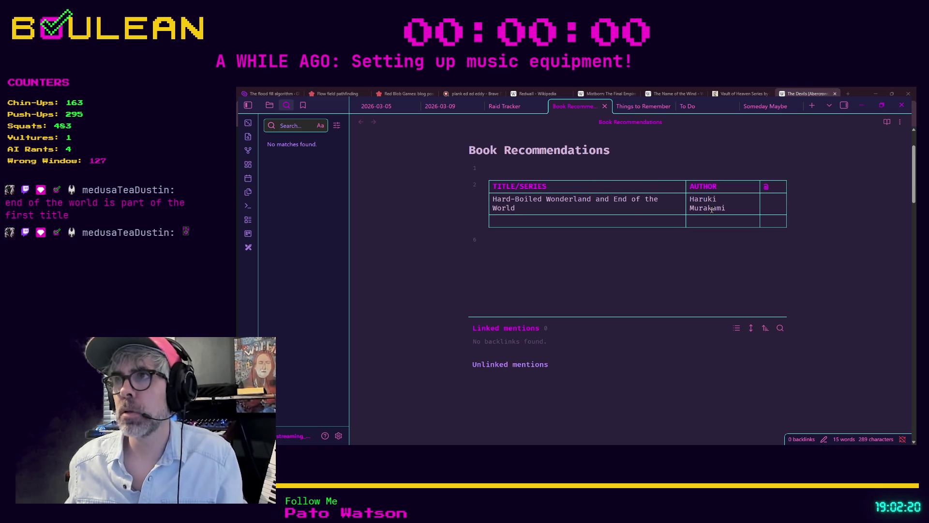
pyautogui.click(768, 205)
pyautogui.write('medusatead')
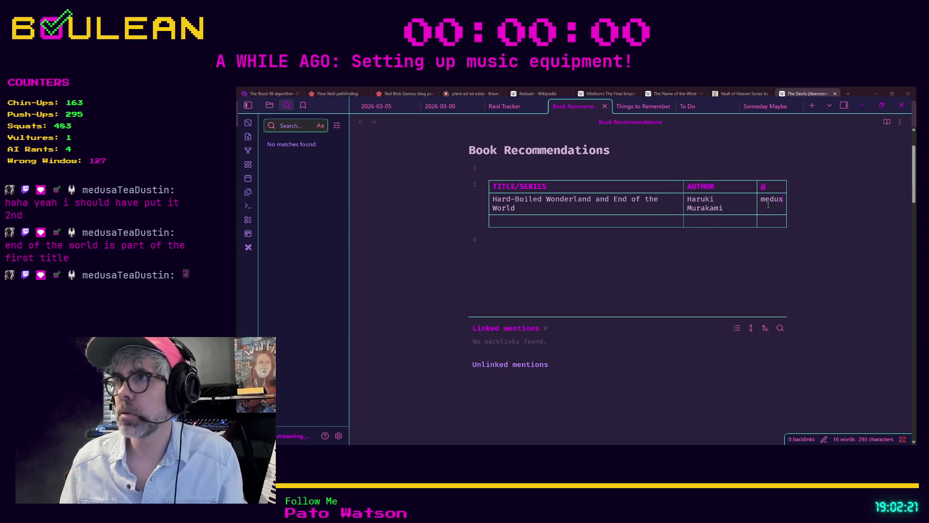
pyautogui.write('ustin')
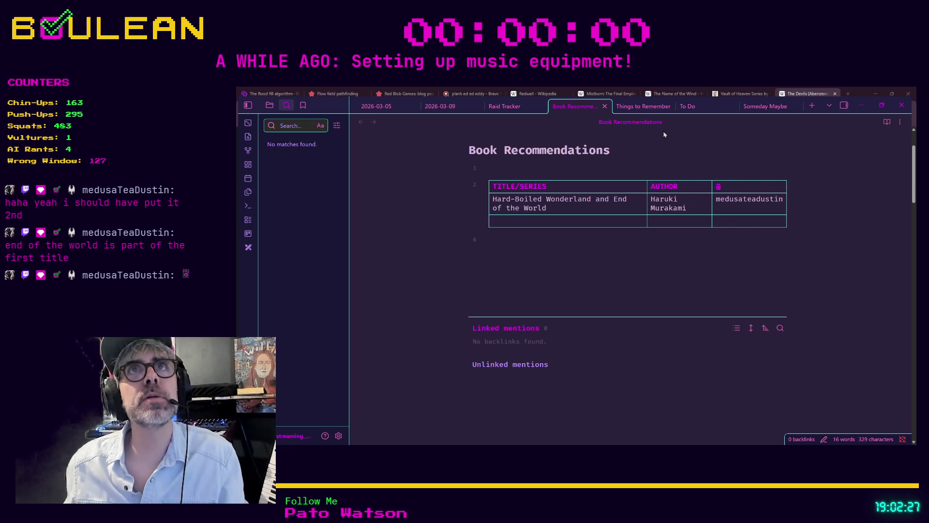
# - Add The Wind-Up Bird Chronicle row with Haruki Murakami copied as its author
pyautogui.write('The Wind-U')
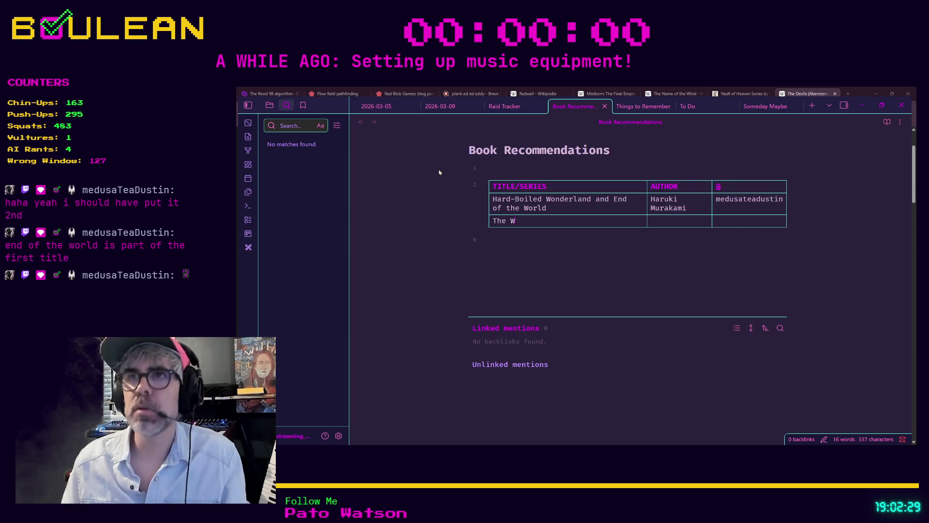
pyautogui.write('p Bird Chroni')
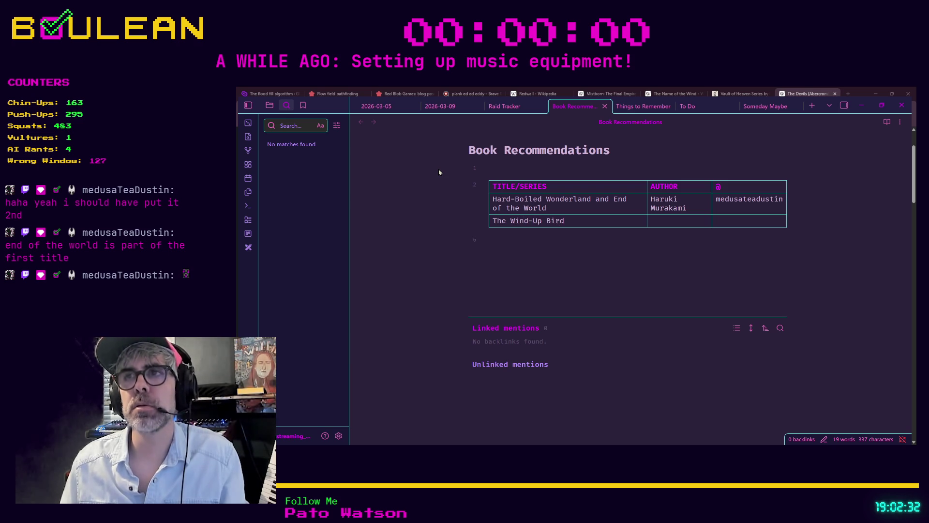
pyautogui.write('cle')
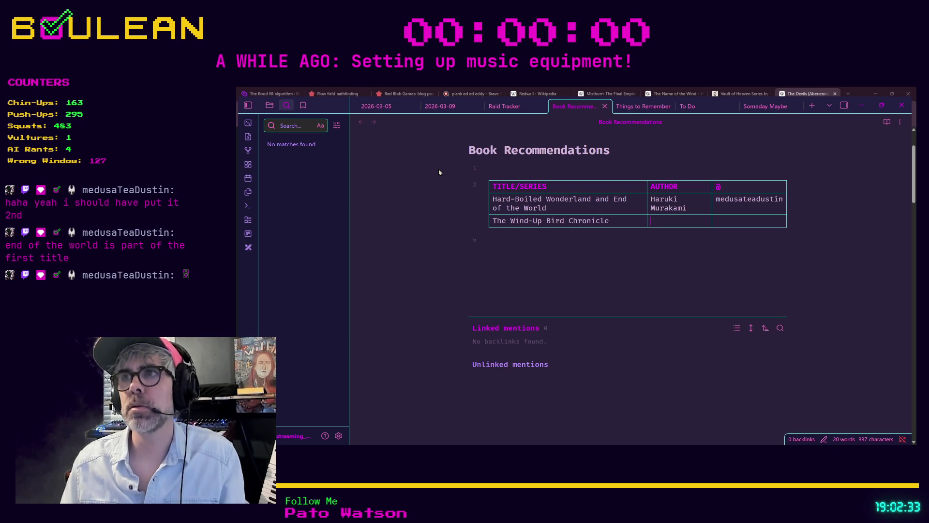
pyautogui.press('Tab')
pyautogui.press('Up')
pyautogui.hotkey('ctrl', 'shift', 'Left')
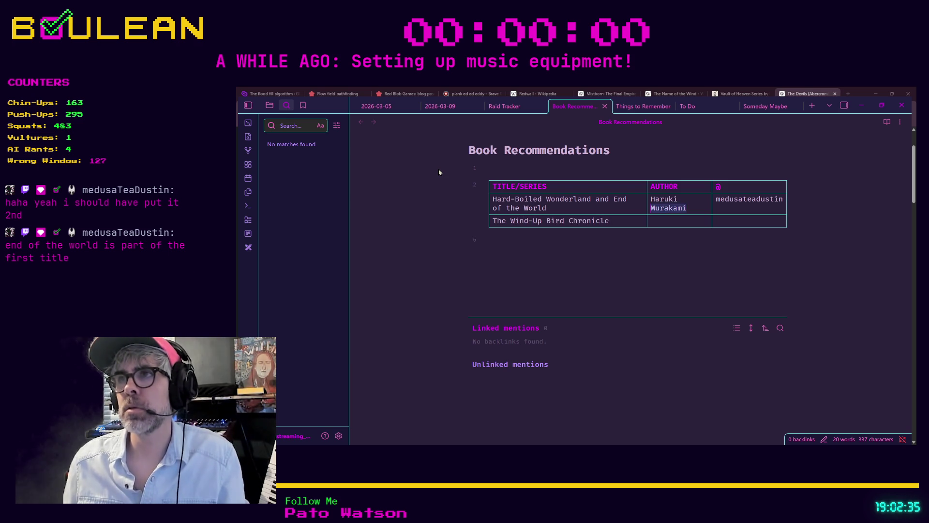
pyautogui.hotkey('ctrl', 'shift', 'Left')
pyautogui.hotkey('ctrl', 'c')
pyautogui.press('Down')
pyautogui.hotkey('ctrl', 'v')
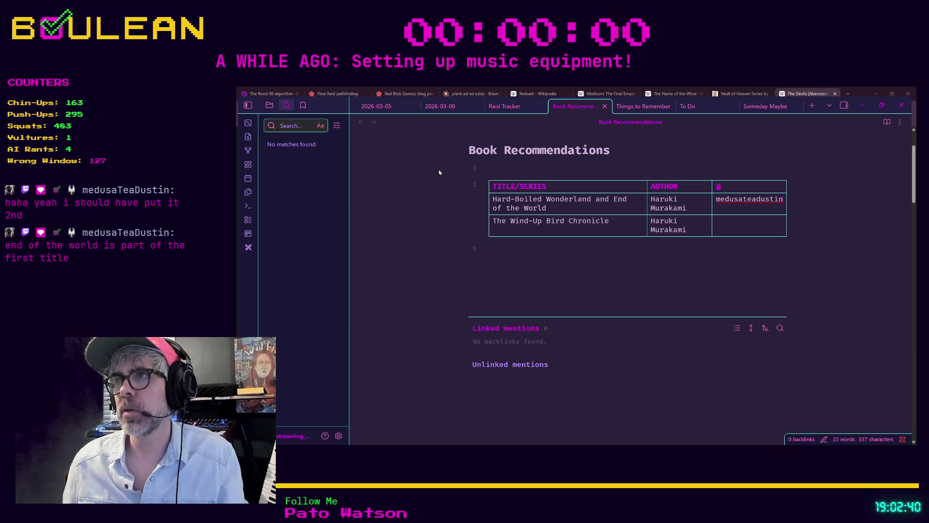
# - Copy the recommender handle from the row above into The Wind-Up Bird Chronicle row
pyautogui.hotkey('ctrl', 'shift', 'Left')
pyautogui.hotkey('ctrl', 'c')
pyautogui.press('Down')
pyautogui.hotkey('ctrl', 'v')
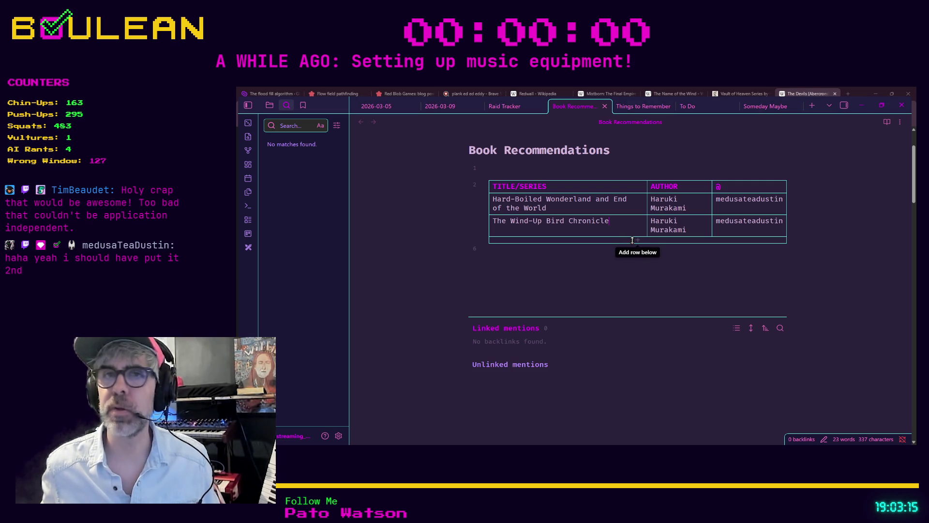
# - Add an empty row below the last book and delete the extra duplicate blank row
pyautogui.click(634, 241)
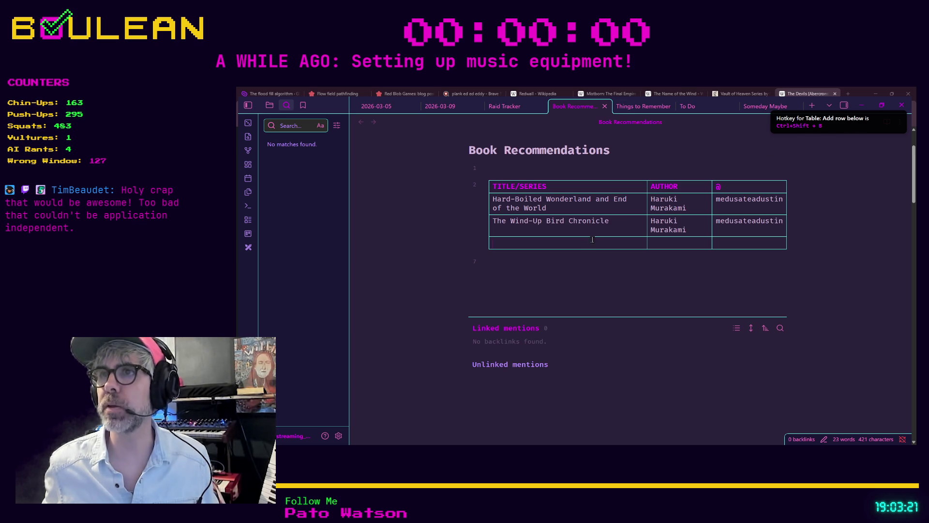
pyautogui.press('Return')
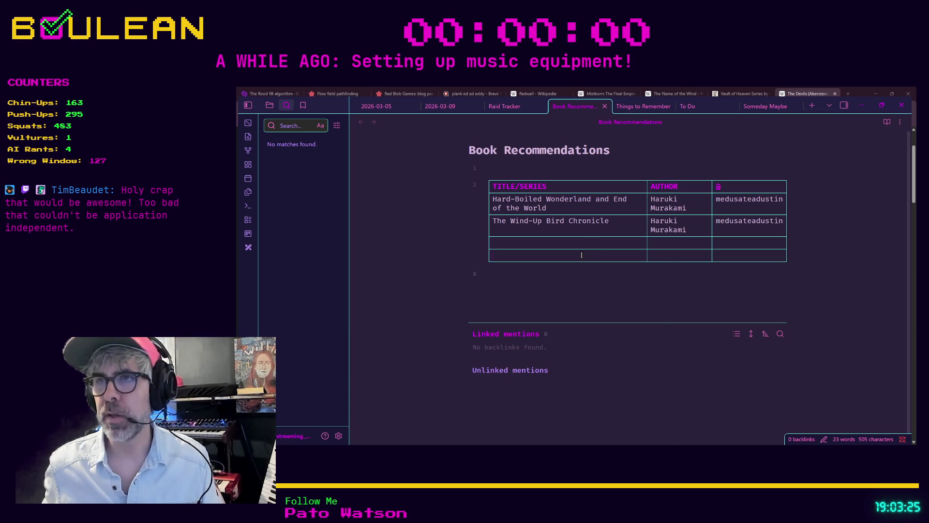
pyautogui.rightClick(582, 255)
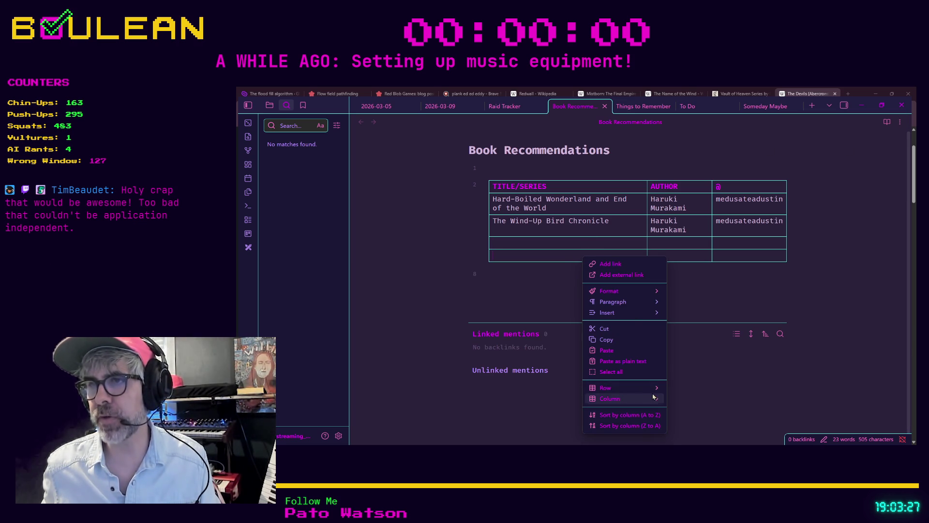
pyautogui.moveTo(652, 392)
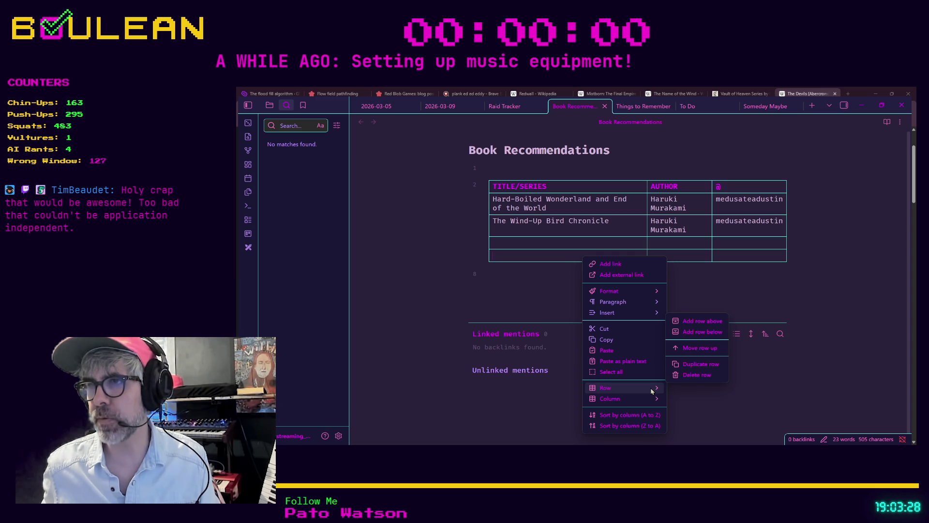
pyautogui.click(696, 375)
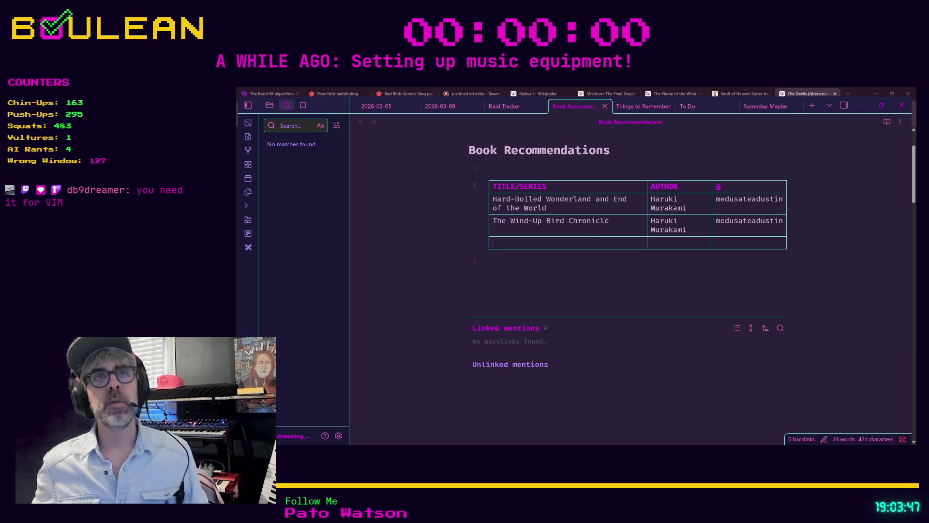
# - Return to Vim normal mode and place the caret in the new row's recommender cell
pyautogui.click(535, 266)
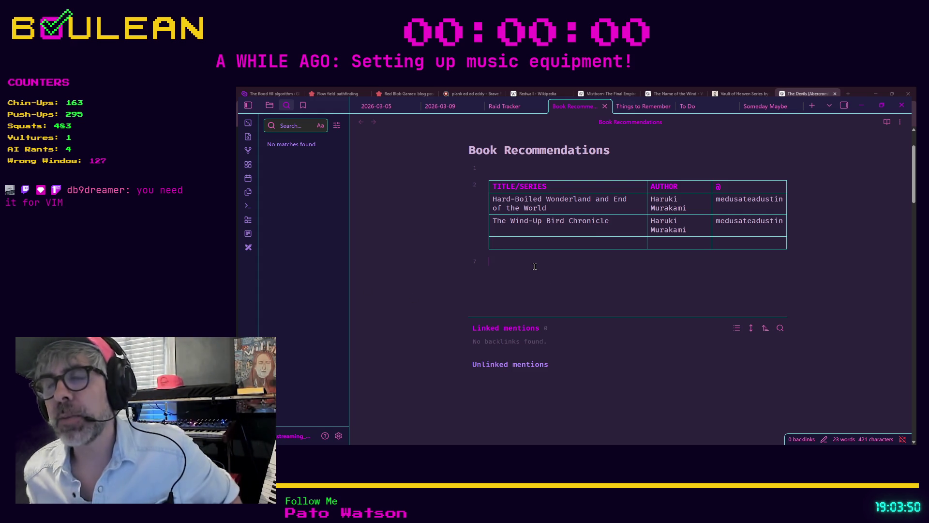
pyautogui.press('Escape')
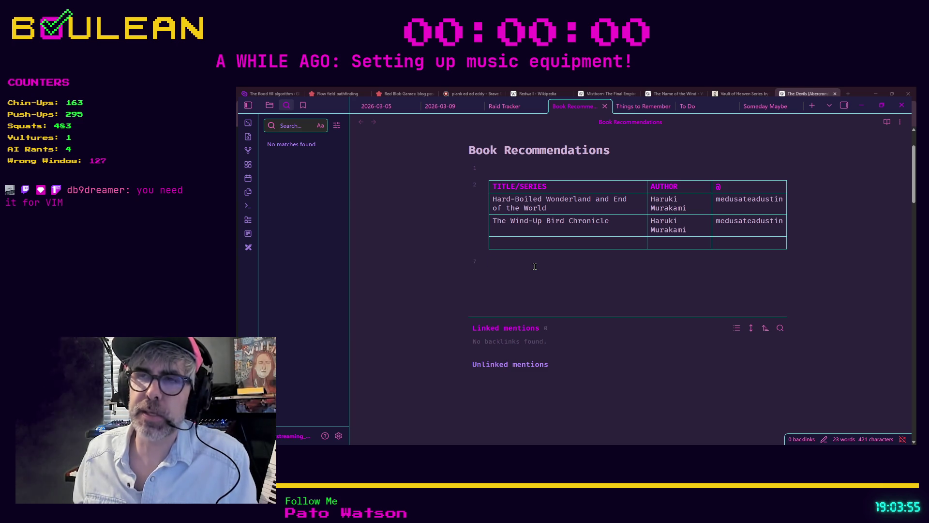
pyautogui.press('Up')
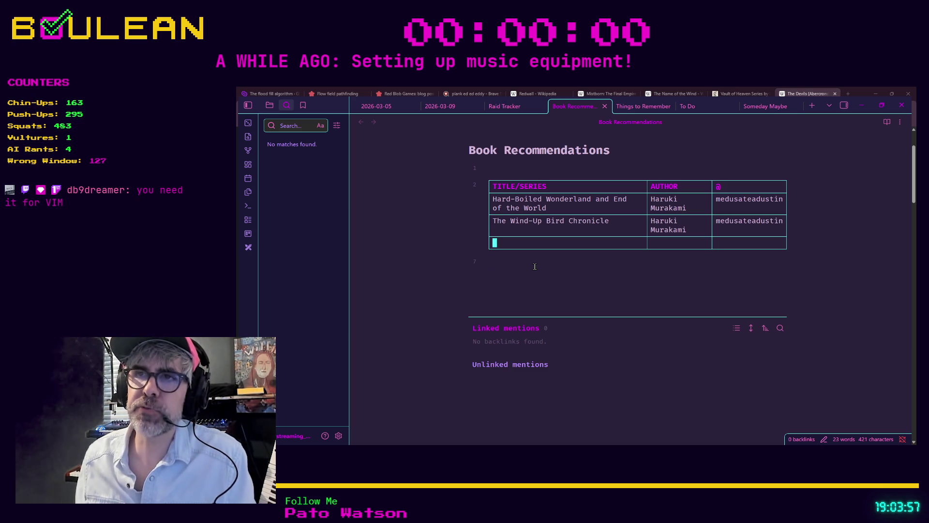
pyautogui.press('Up')
pyautogui.press('Up')
pyautogui.press('Down')
pyautogui.press('Down')
pyautogui.press('Down')
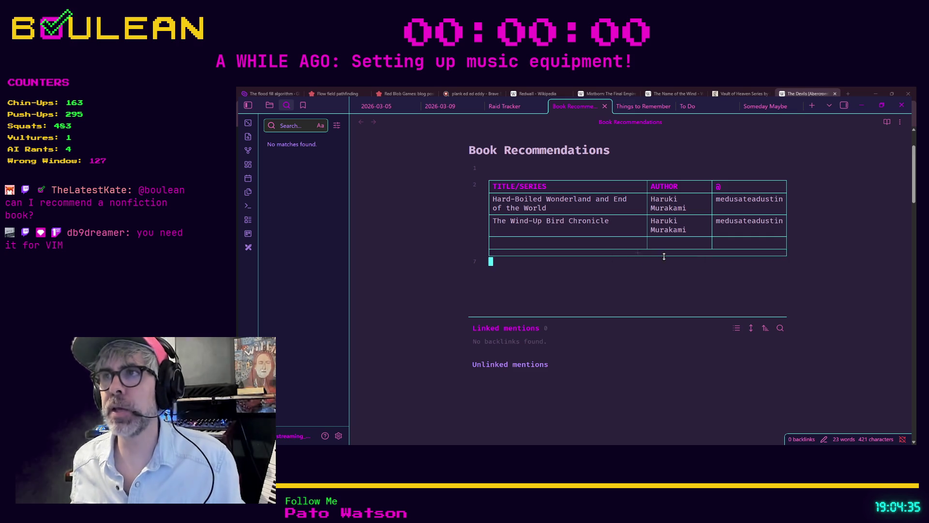
pyautogui.click(725, 246)
# - Enter the chat viewer's handle in the new row's recommender cell, correcting its capitalisation
pyautogui.write('@thelatestkate')
pyautogui.hotkey('ctrl', 'z')
pyautogui.write('@TheLatestKate')
# - Put @ in front of the recommender handles in rows 2 and 1
pyautogui.press('Up')
pyautogui.press('Home')
pyautogui.write('@')
pyautogui.press('Up')
pyautogui.press('Home')
pyautogui.write('@')
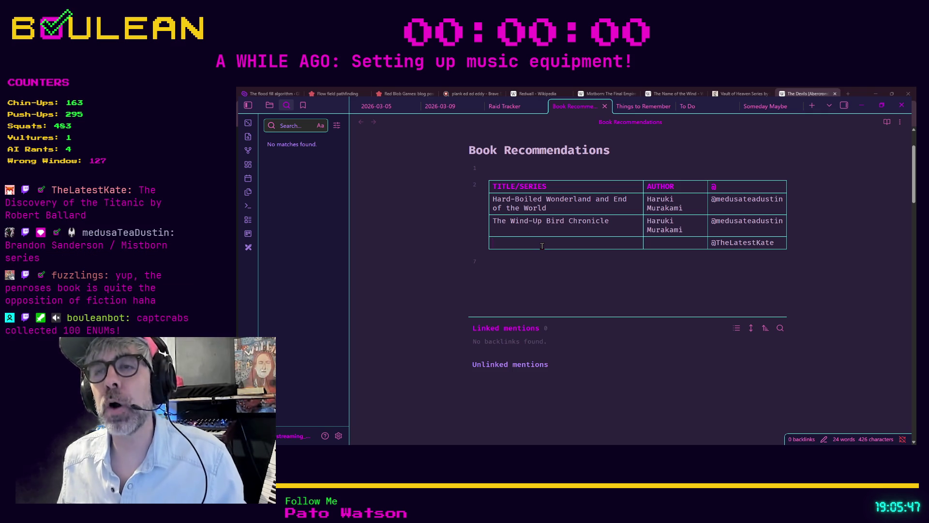
# - Enter The Dictionary of the Titanic by Robert Ballard in the last row, zooming in and back out
pyautogui.write('The Dictionary')
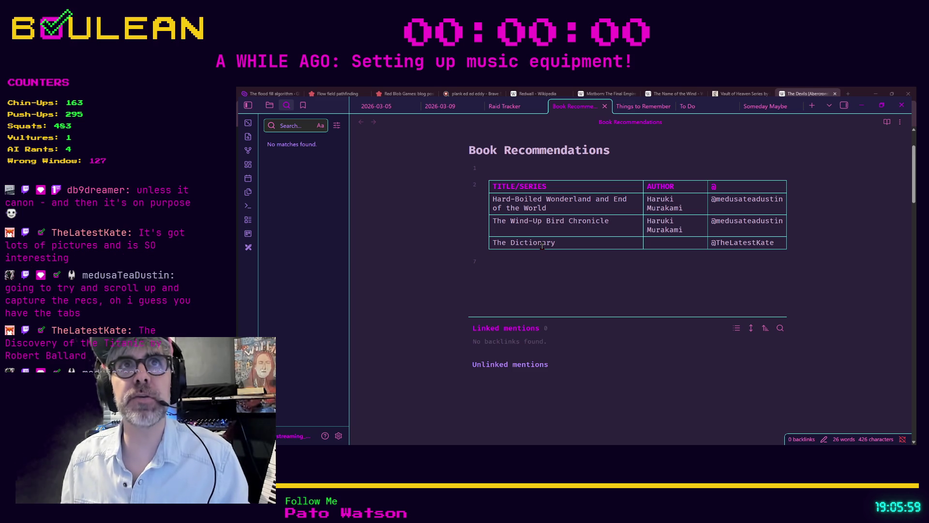
pyautogui.write('of the')
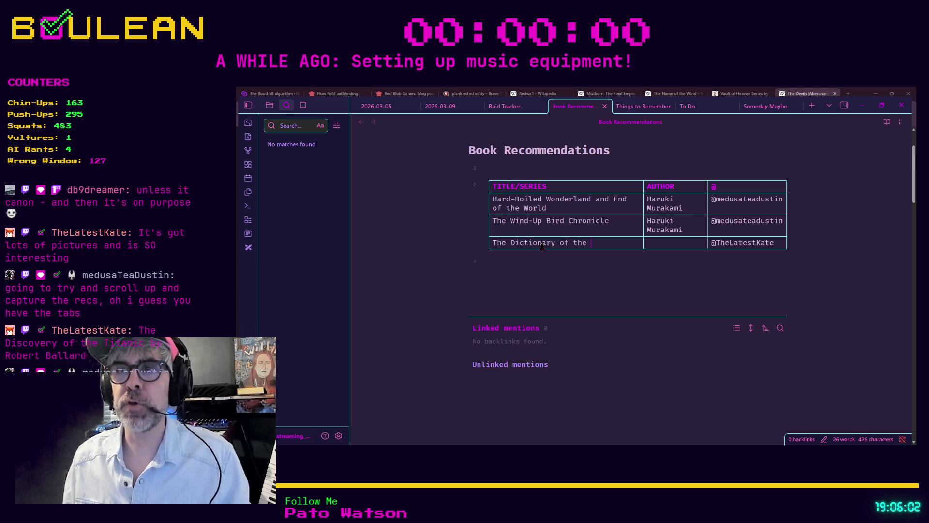
pyautogui.write('Titanic')
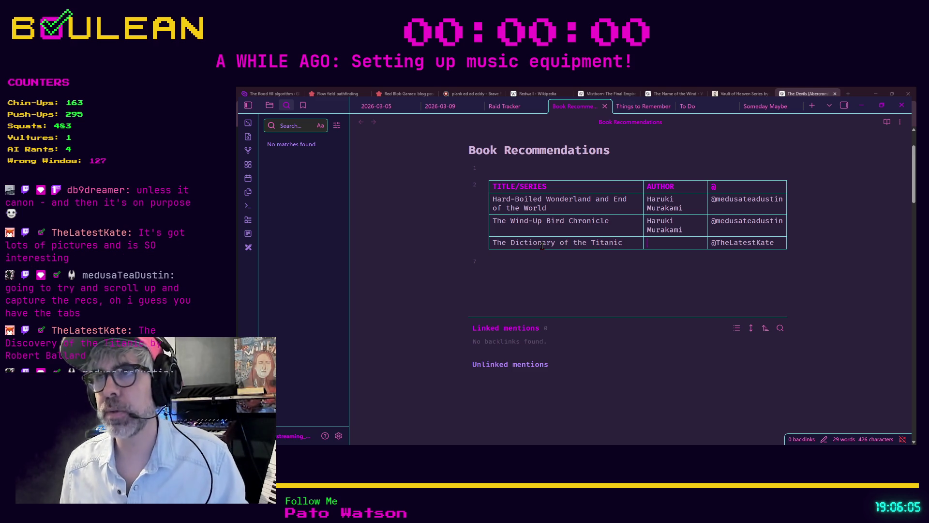
pyautogui.write('Robert')
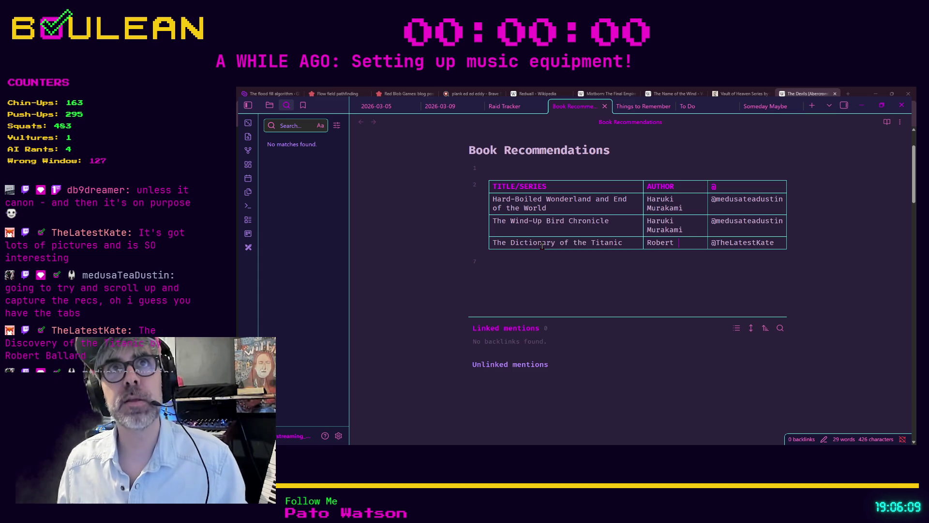
pyautogui.write(' Ballar')
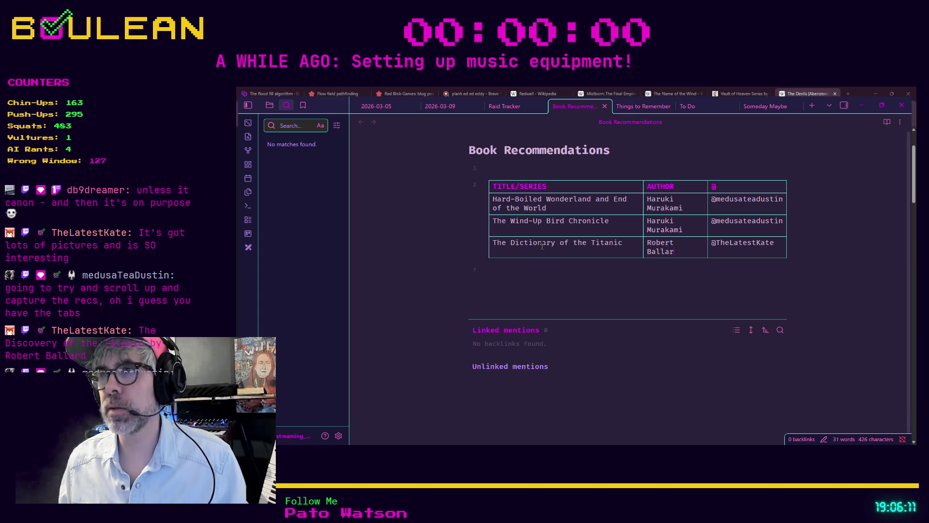
pyautogui.write('d')
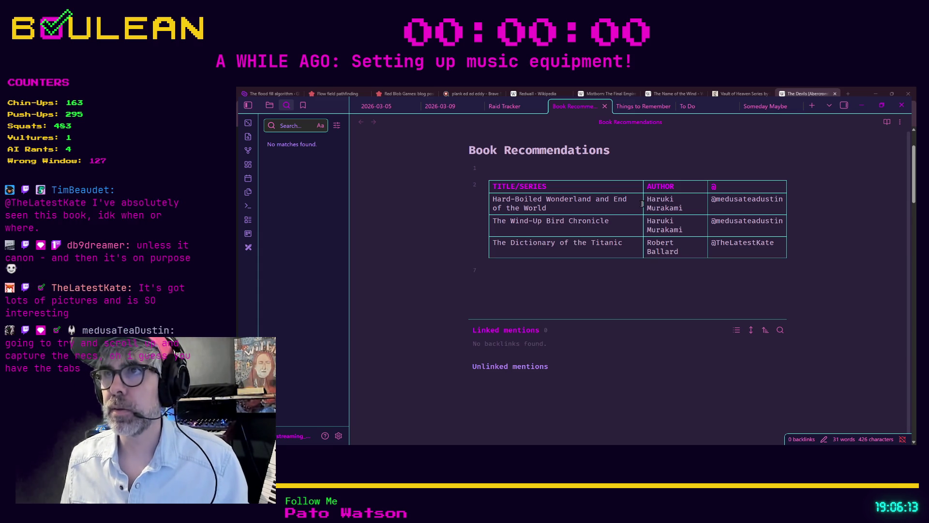
pyautogui.click(642, 204)
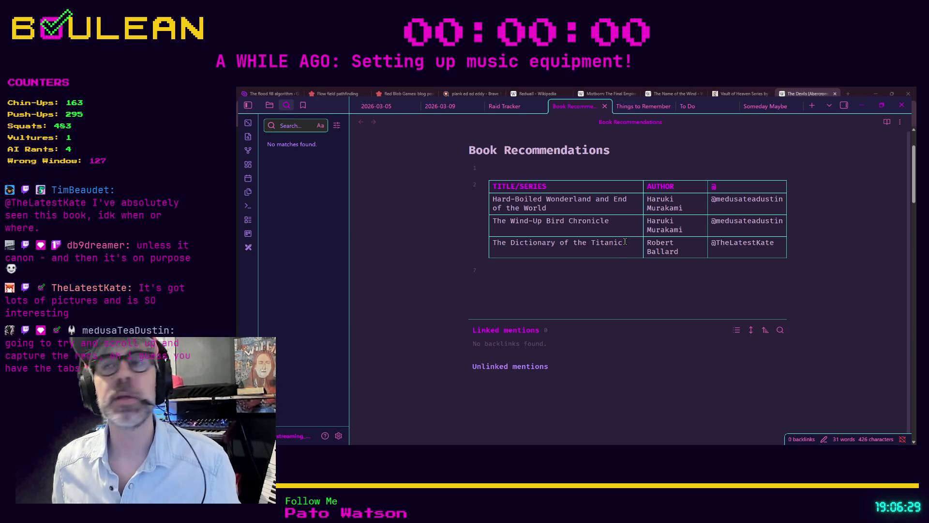
pyautogui.hotkey('ctrl', '=')
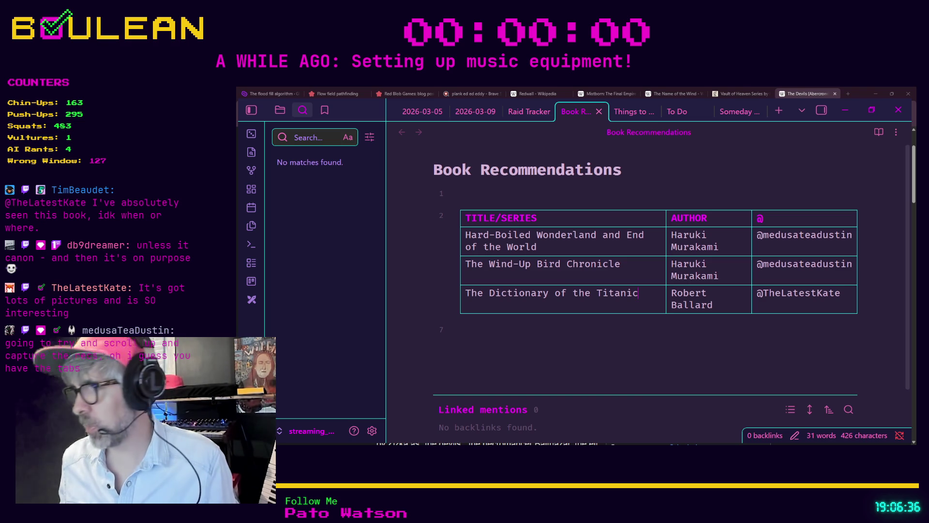
pyautogui.hotkey('ctrl', '-')
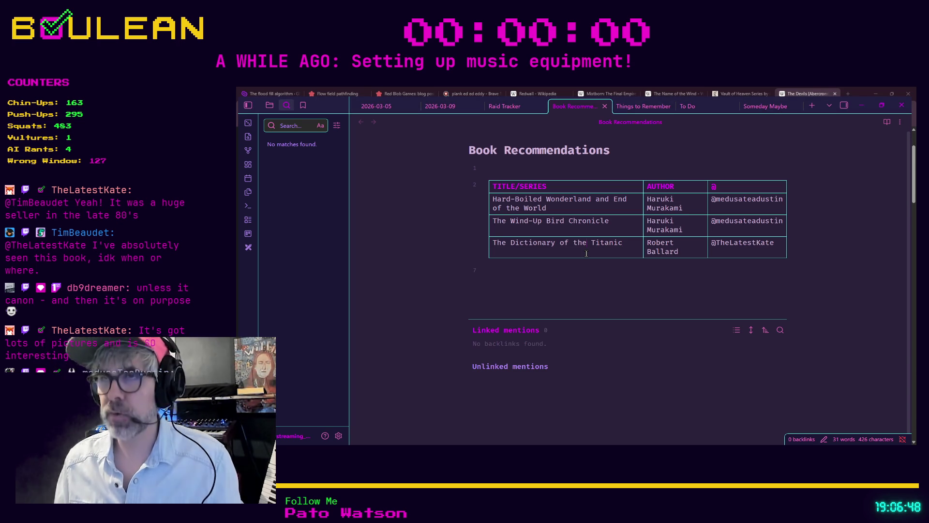
# - Add a row below the Titanic entry with The Devils by Joe Abercrombie
pyautogui.click(586, 254)
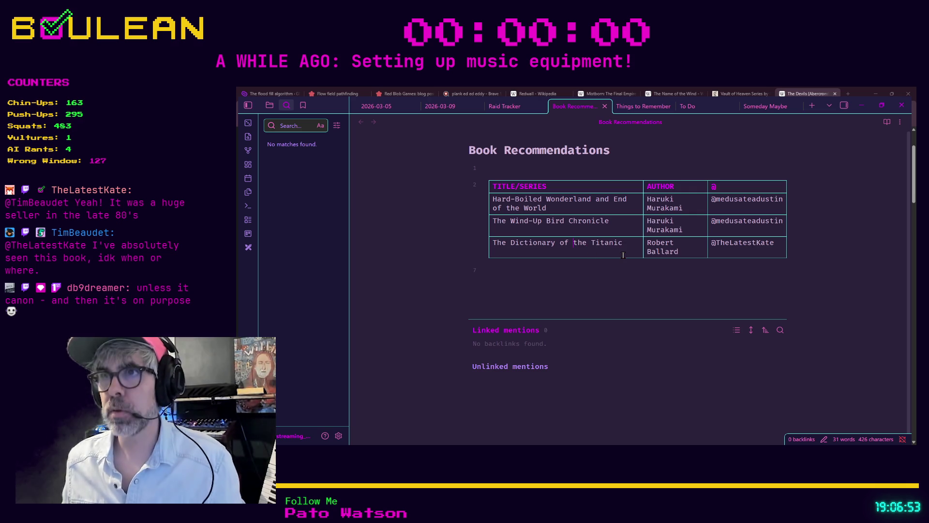
pyautogui.rightClick(623, 253)
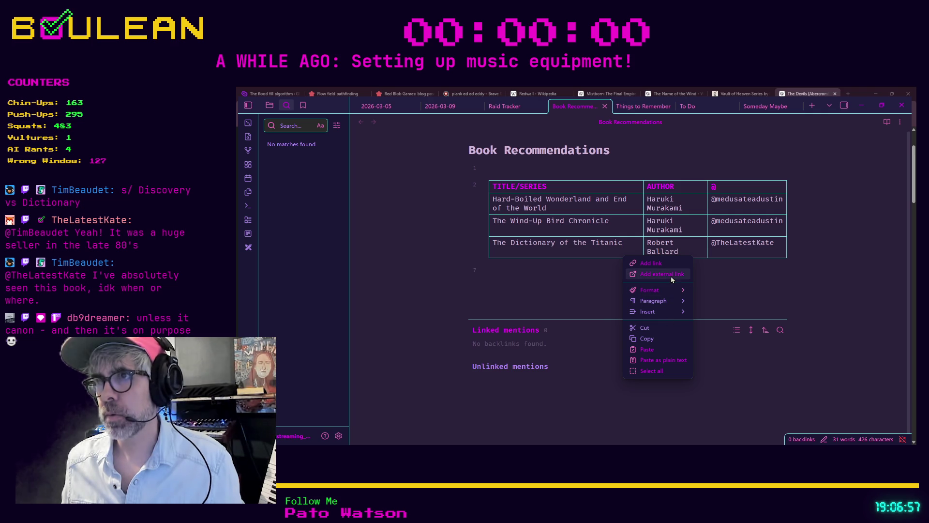
pyautogui.moveTo(668, 294)
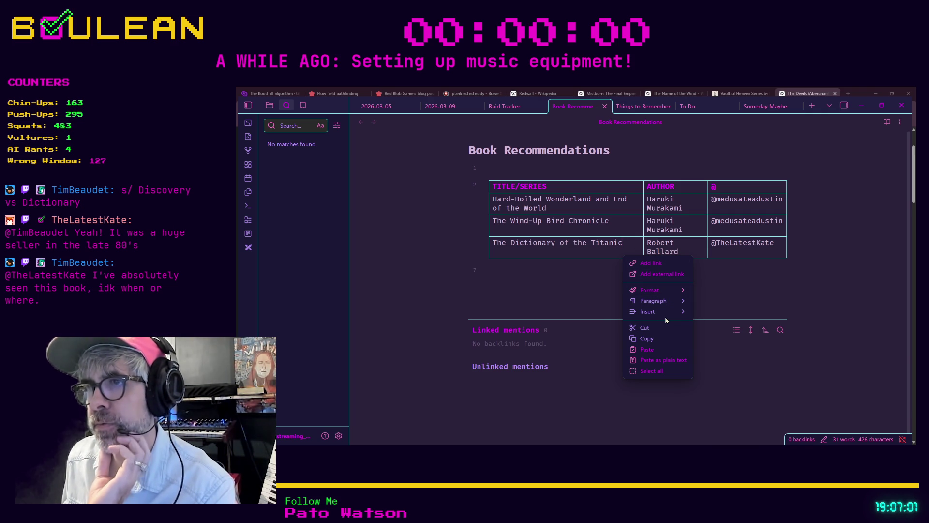
pyautogui.click(612, 252)
pyautogui.rightClick(632, 246)
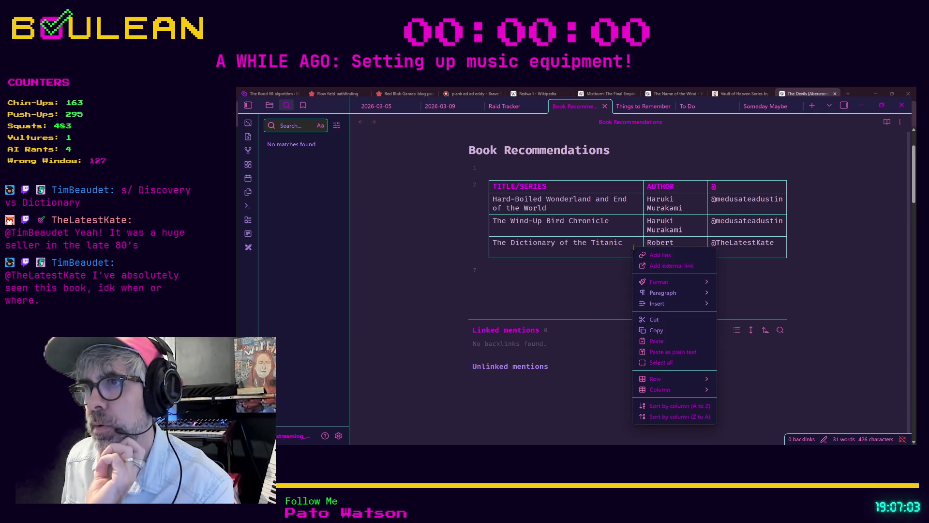
pyautogui.moveTo(697, 379)
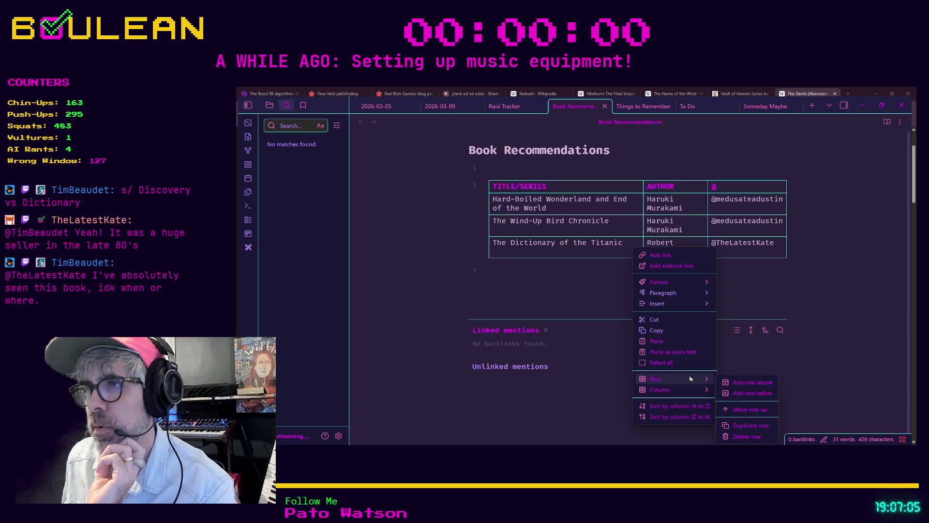
pyautogui.click(741, 392)
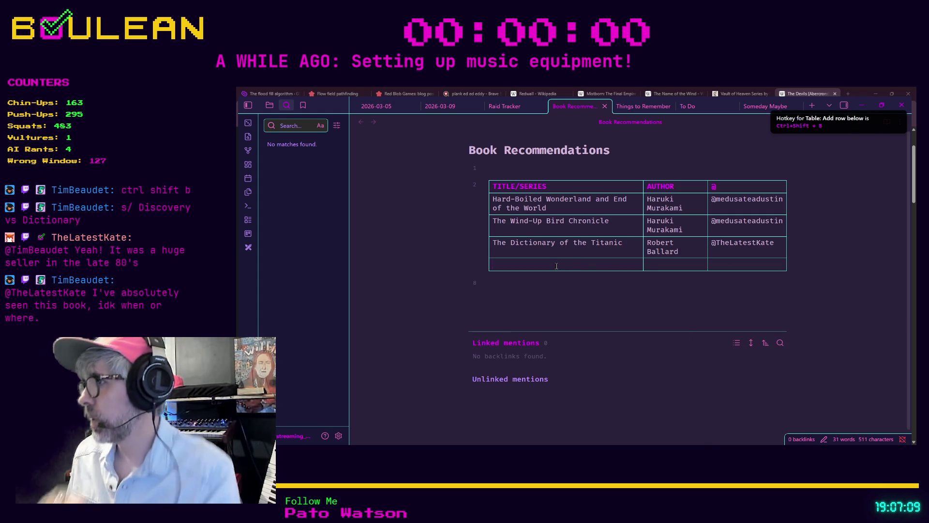
pyautogui.write('The ')
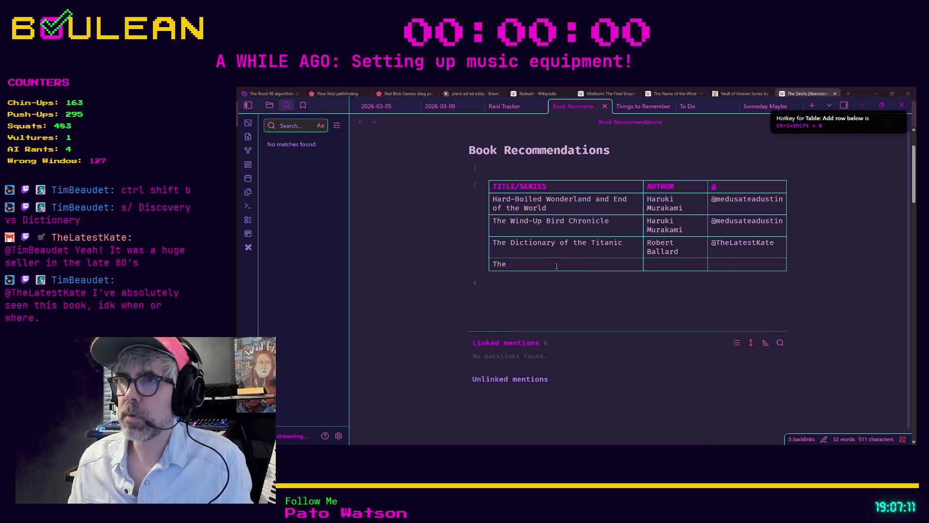
pyautogui.write('Devils')
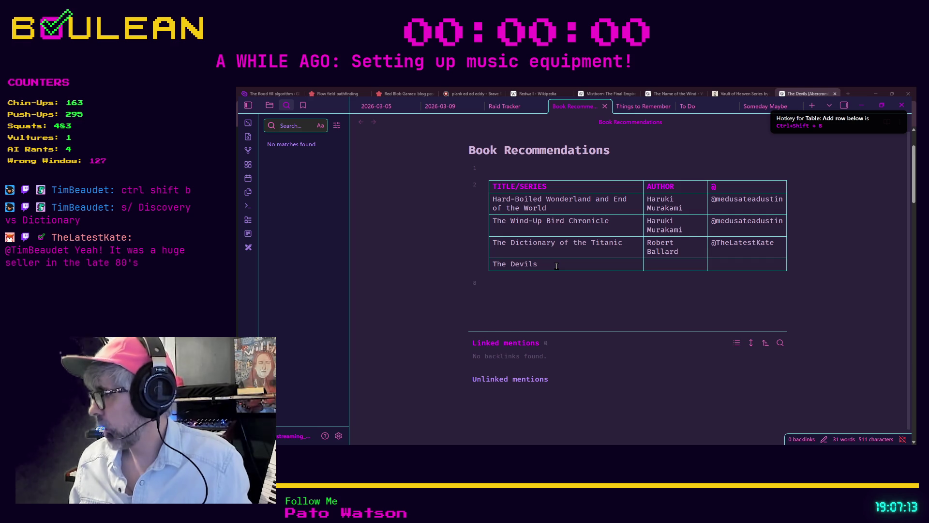
pyautogui.write('Joe Aberc')
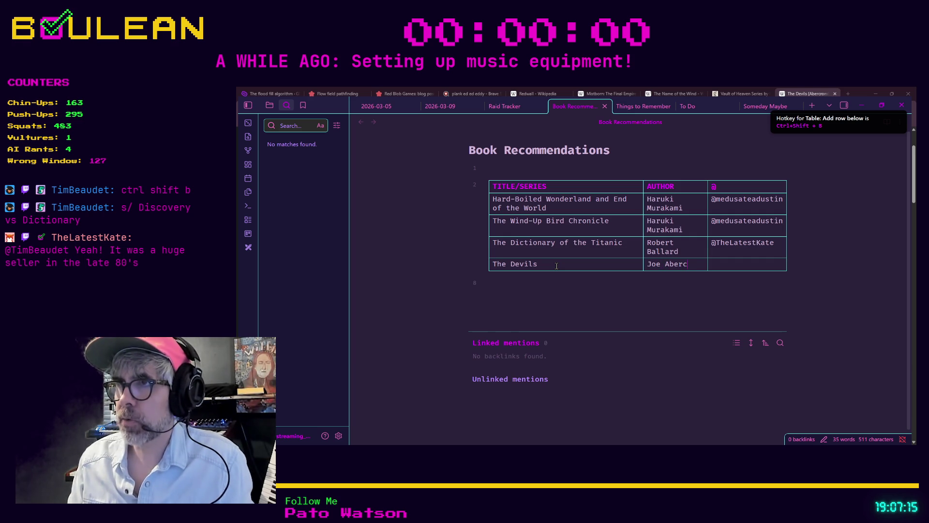
pyautogui.write('rombie')
pyautogui.press('Tab')
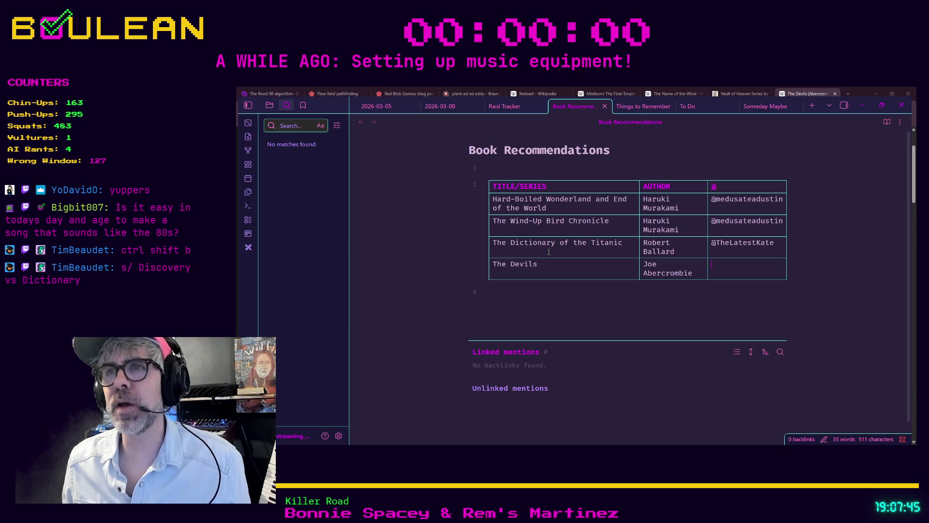
# - Change Dictionary to Discovery in the Titanic title and enter the suggesting viewer's handle for The Devils
pyautogui.moveTo(557, 243); pyautogui.dragTo(512, 243)
pyautogui.press('Right')
pyautogui.hotkey('ctrl', 'shift', 'Left')
pyautogui.write('Discovery')
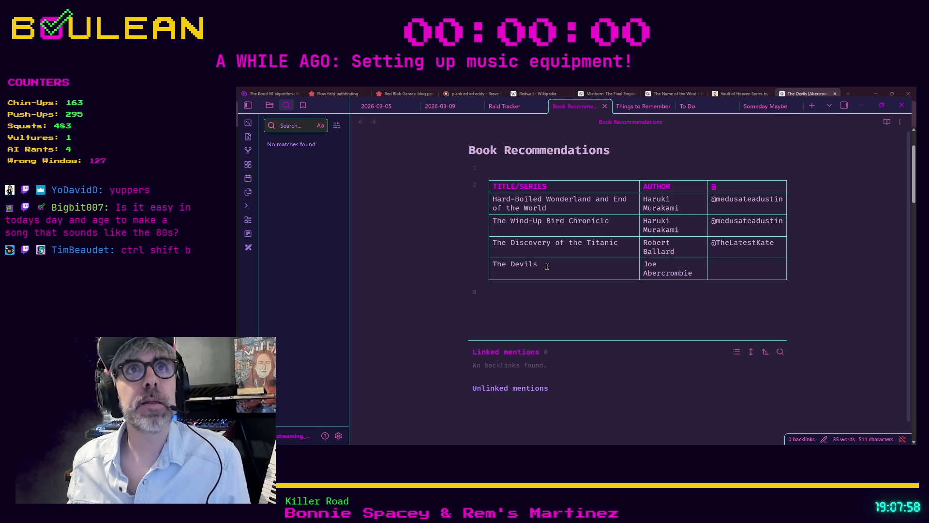
pyautogui.write('Y')
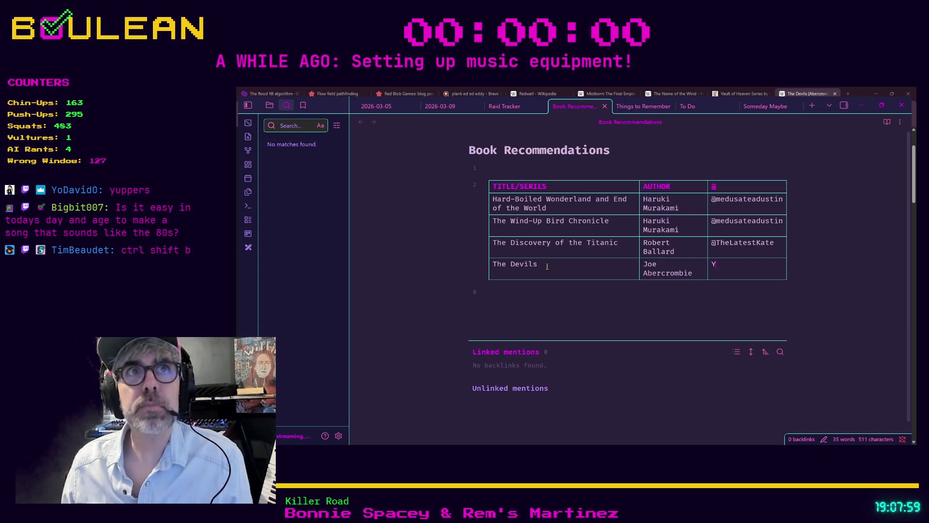
pyautogui.write('oDavidO')
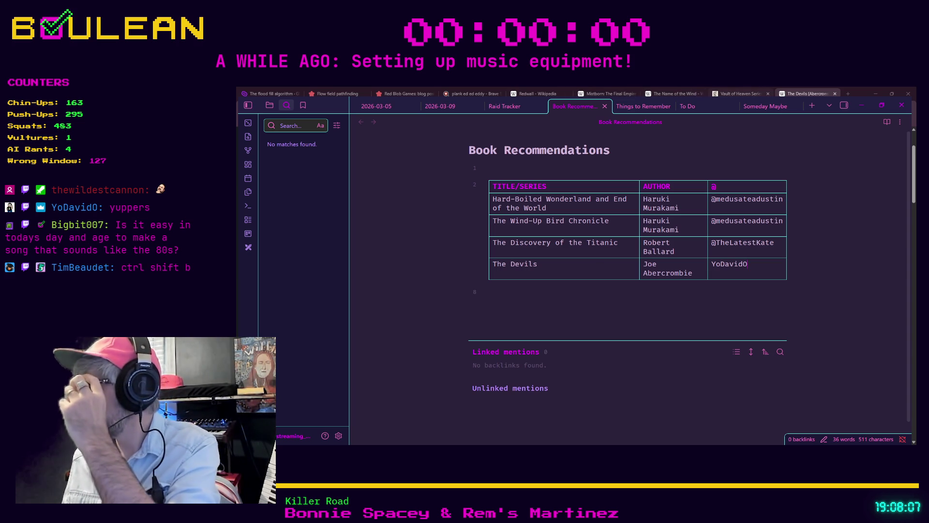
pyautogui.click(739, 94)
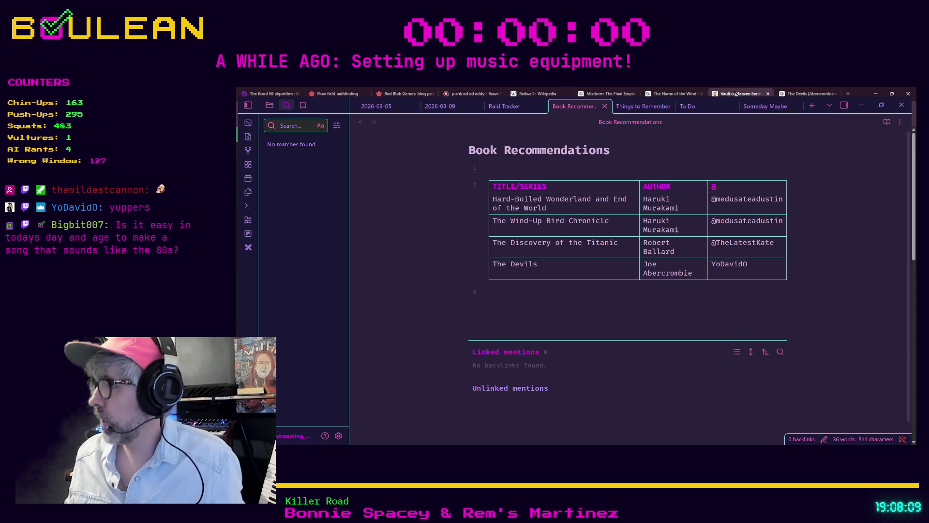
# - Add a row for Vault of Heaven by Peter Orullian below The Devils
pyautogui.click(554, 269)
pyautogui.press('Return')
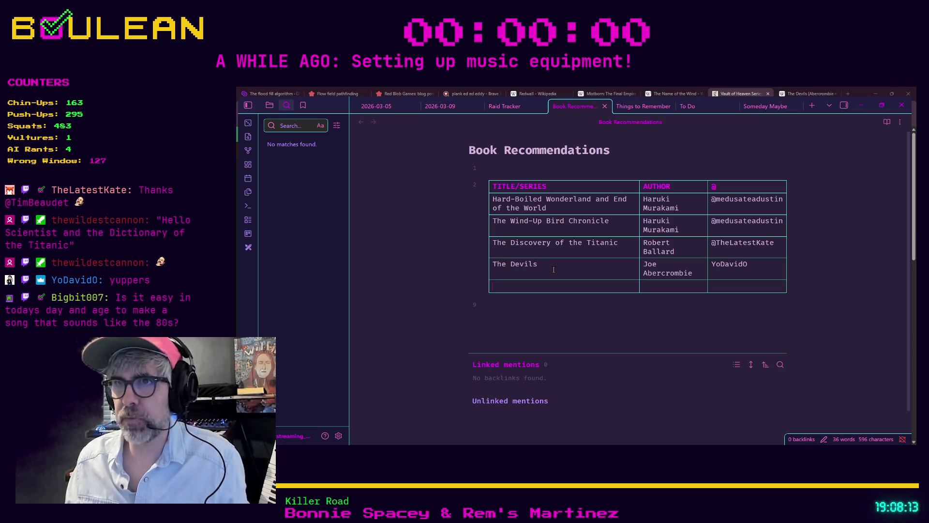
pyautogui.write('Vault of ')
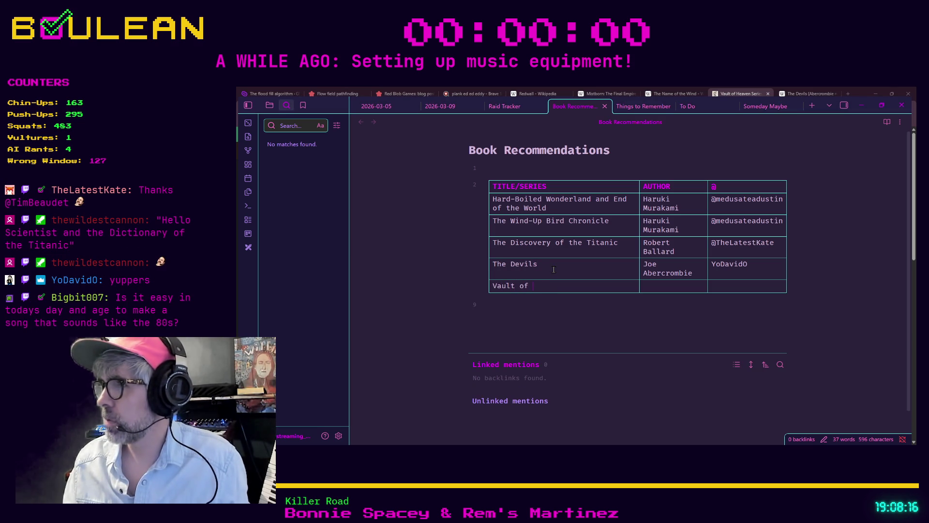
pyautogui.write('Heaven')
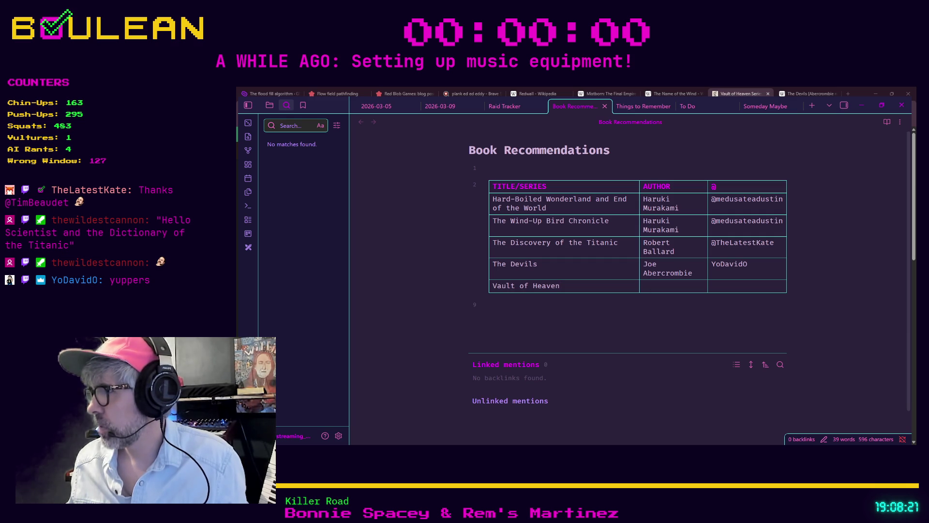
pyautogui.press('Tab')
pyautogui.write('Peter ')
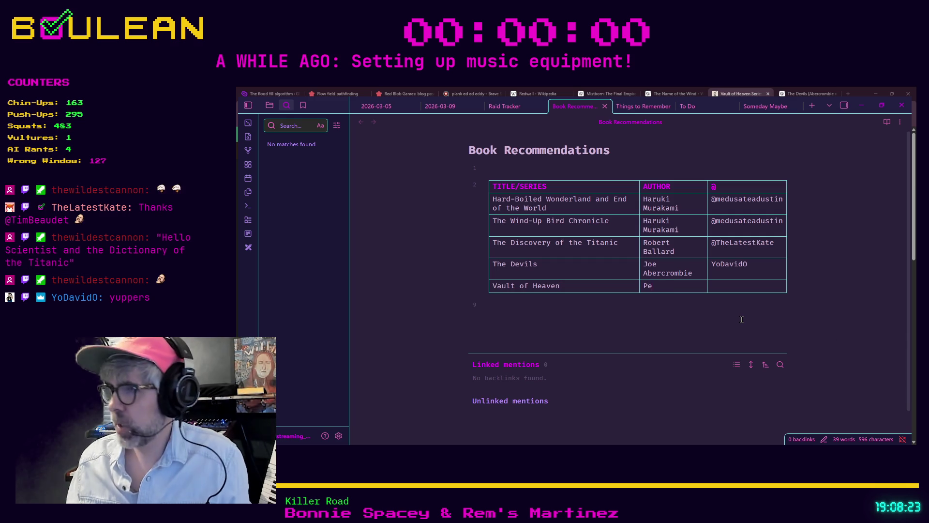
pyautogui.write('Orullian')
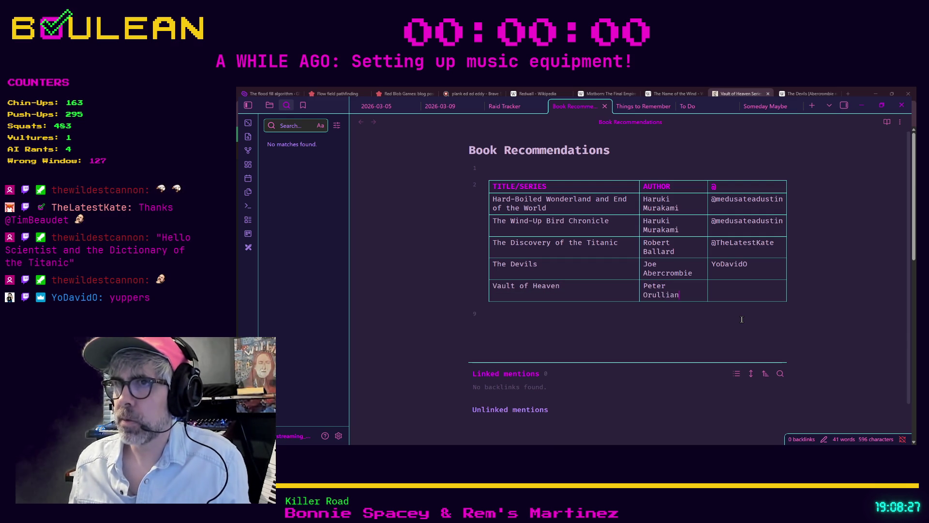
# - Insert a row below and title it The Name of the Wind / The Kingkiller Chronicle
pyautogui.rightClick(710, 297)
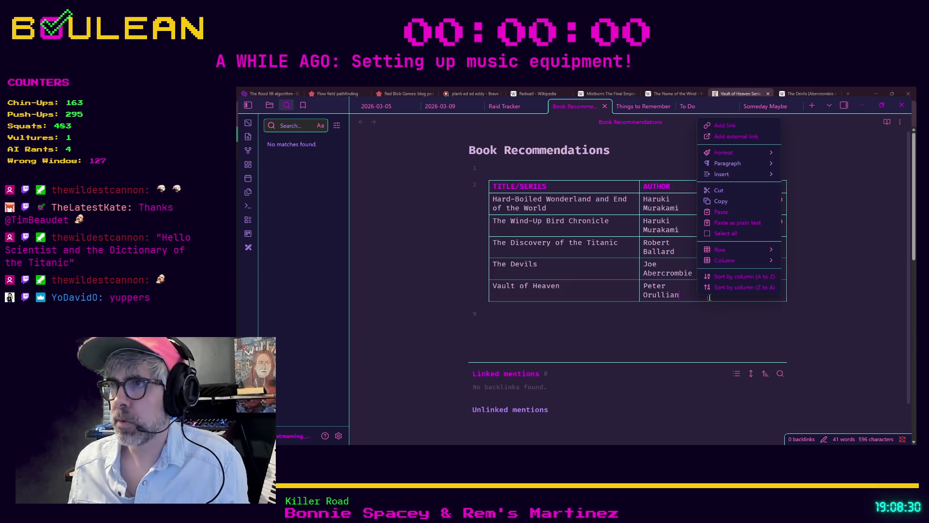
pyautogui.moveTo(745, 250)
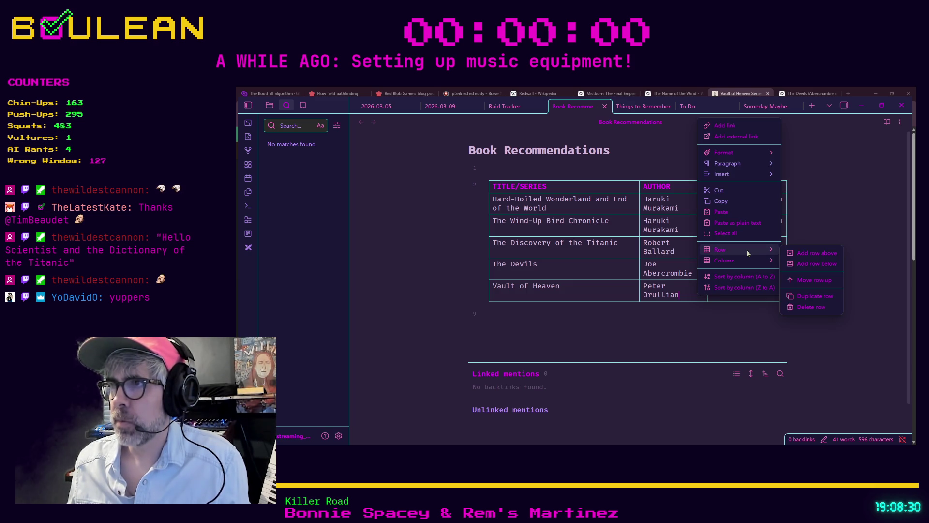
pyautogui.click(812, 265)
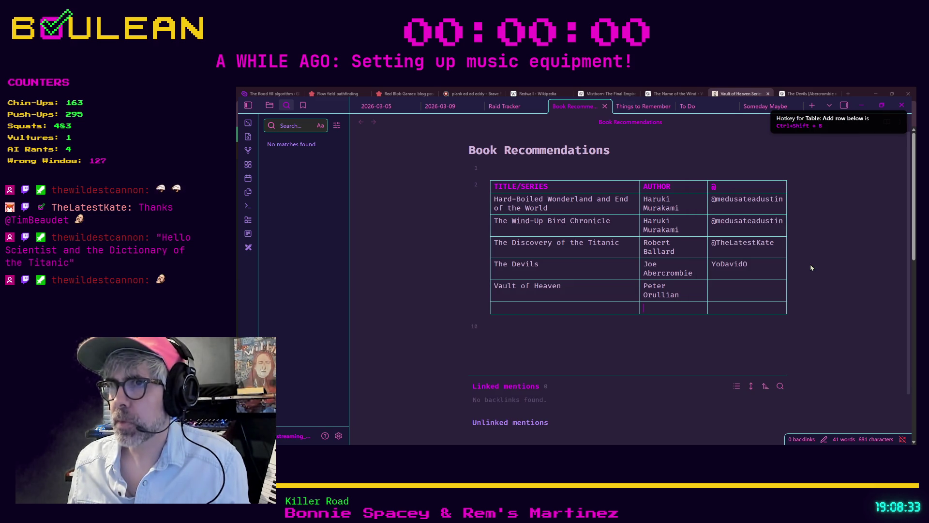
pyautogui.click(675, 93)
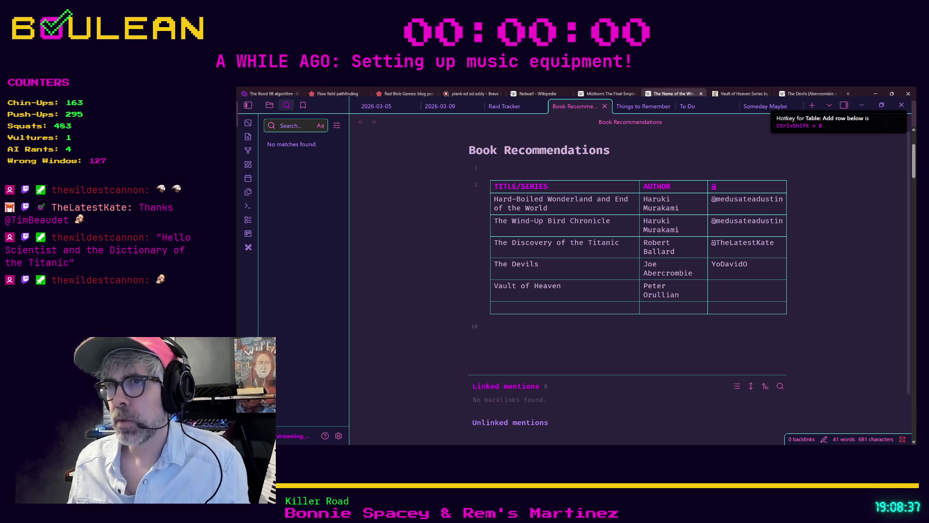
pyautogui.click(546, 308)
pyautogui.write('T')
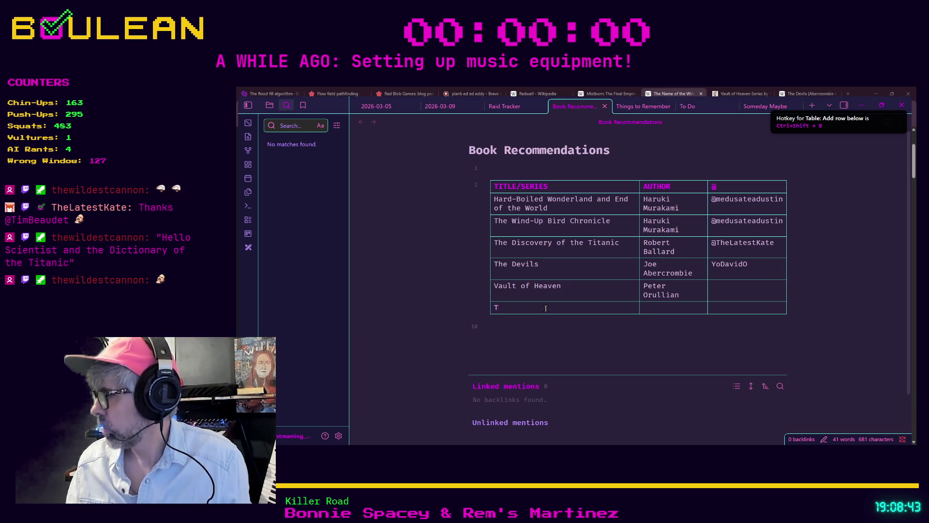
pyautogui.write('he ')
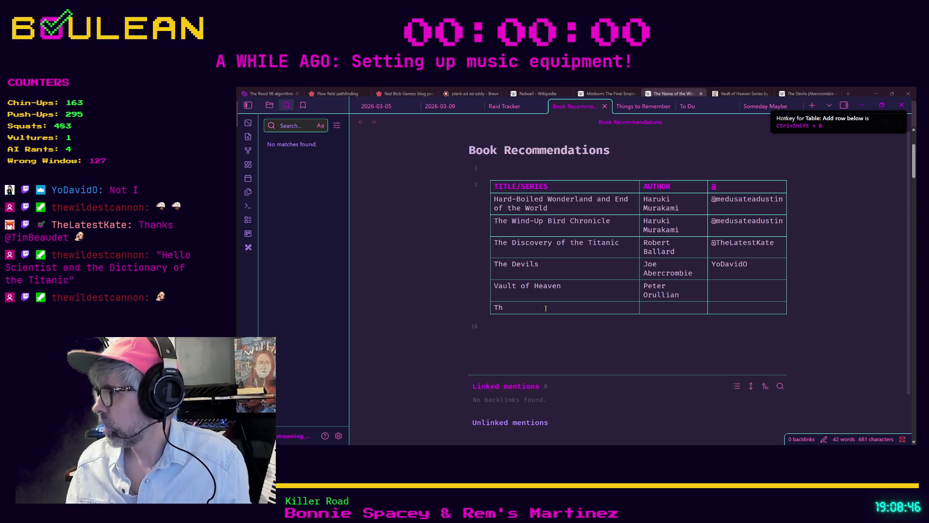
pyautogui.write('Name of the Wind ')
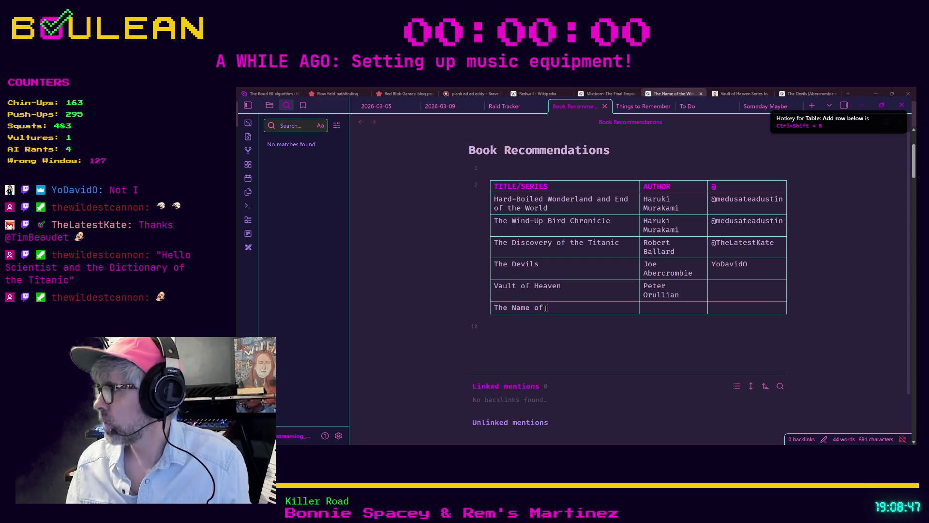
pyautogui.write('/ The Kin')
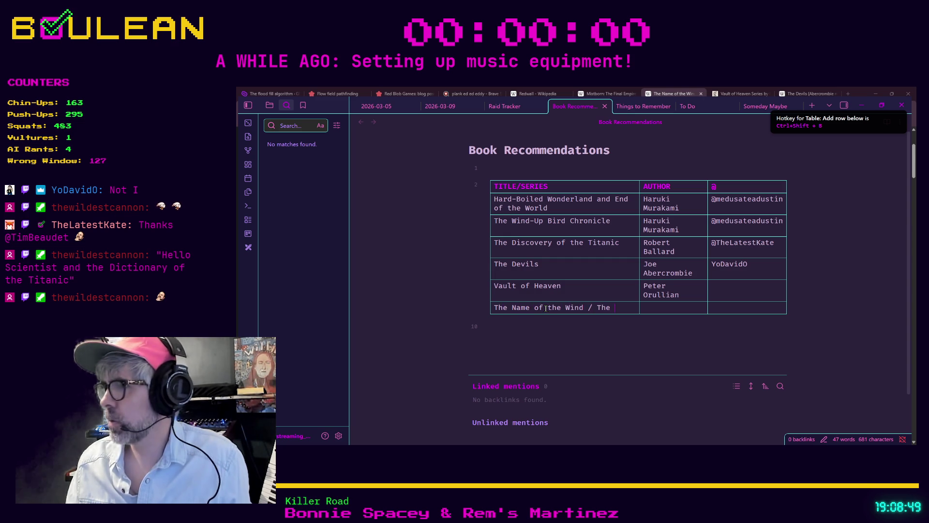
pyautogui.write('gkiller Chronice')
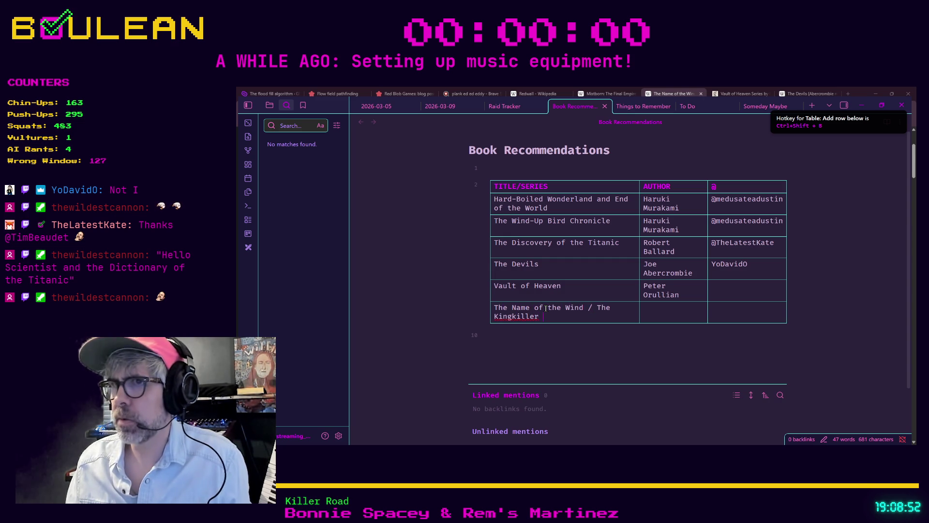
pyautogui.press('BackSpace')
pyautogui.write('le')
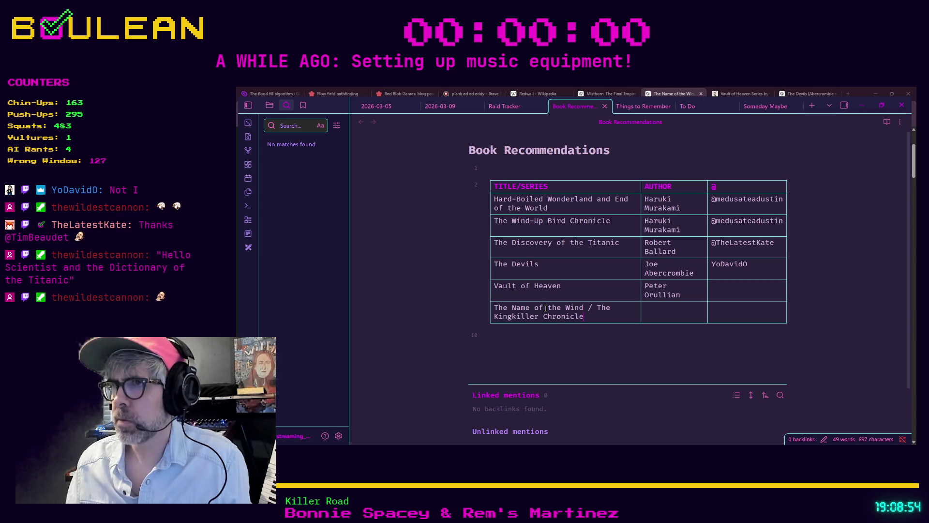
# - Set author Patrick Rothfuss, credit the recommending viewer, and start a new empty row
pyautogui.press('Tab')
pyautogui.write('Patrick R')
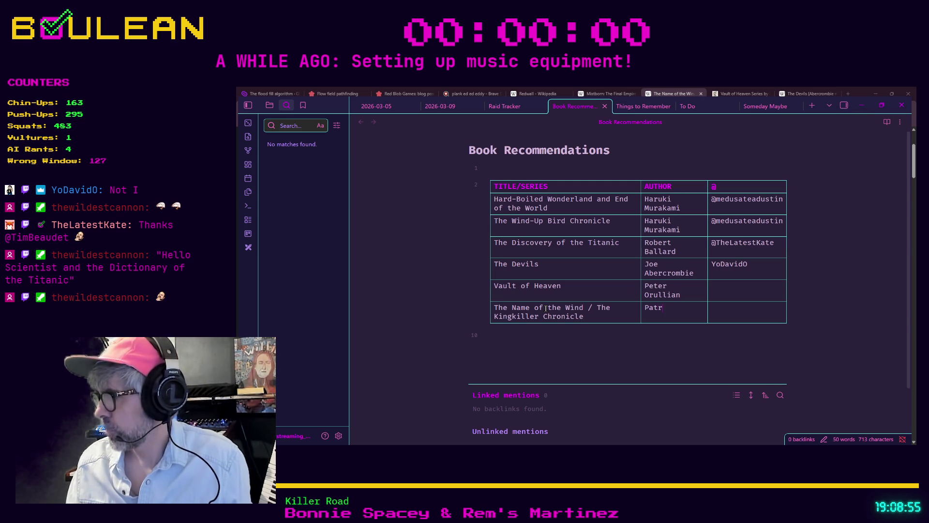
pyautogui.write('othfuss')
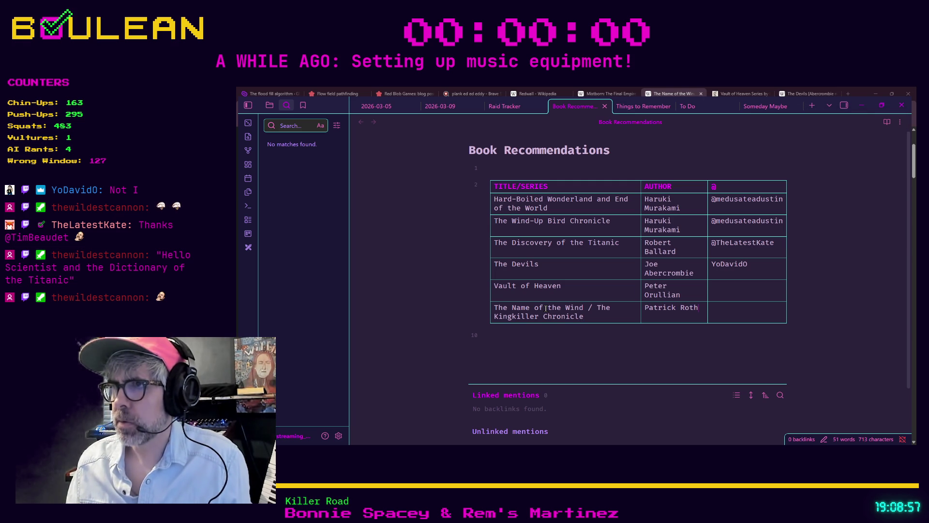
pyautogui.press('Tab')
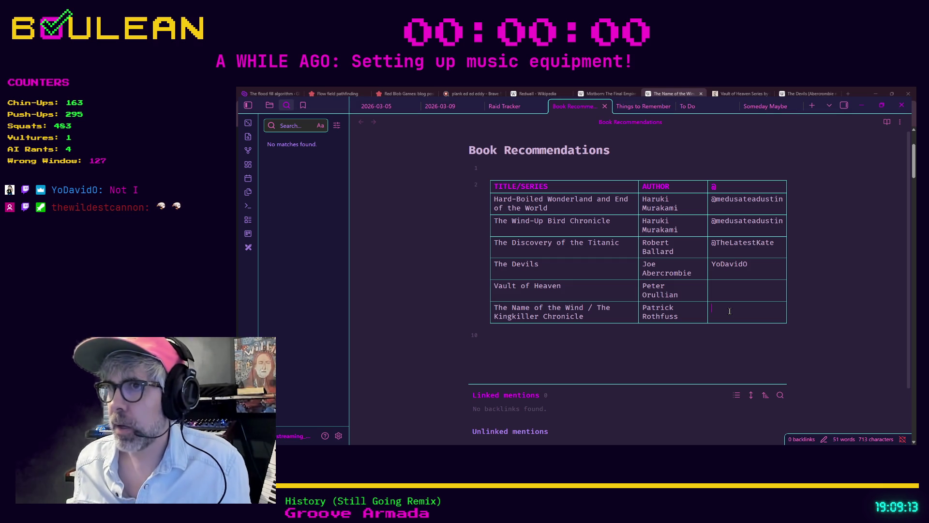
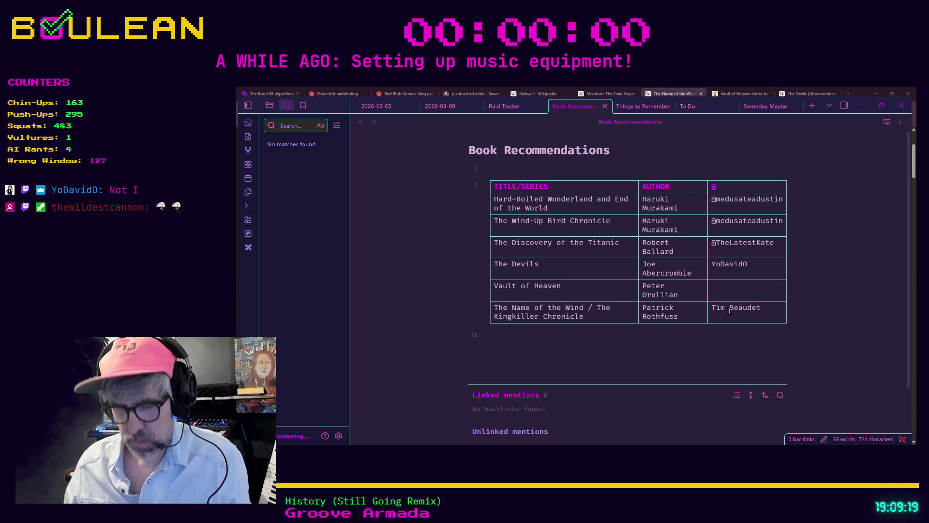
pyautogui.press('Return')
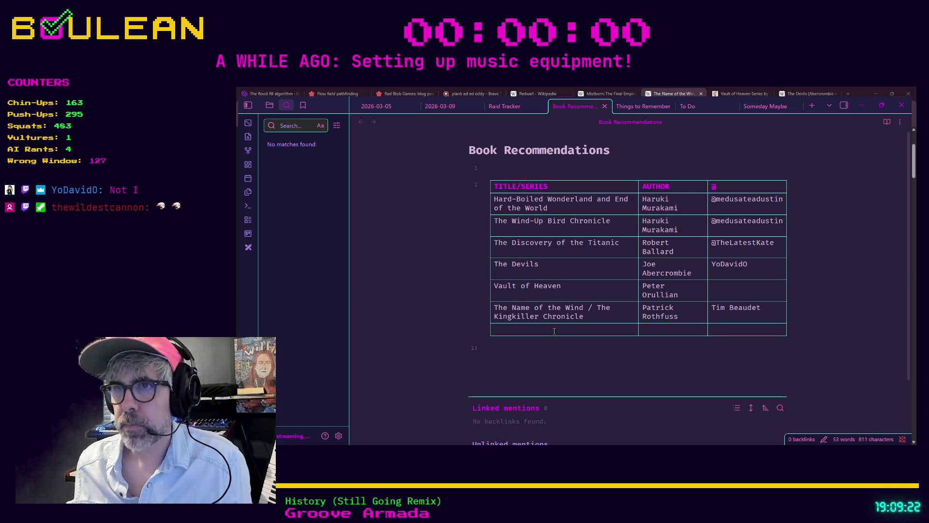
pyautogui.hotkey('shift', 'Tab')
pyautogui.hotkey('shift', 'Tab')
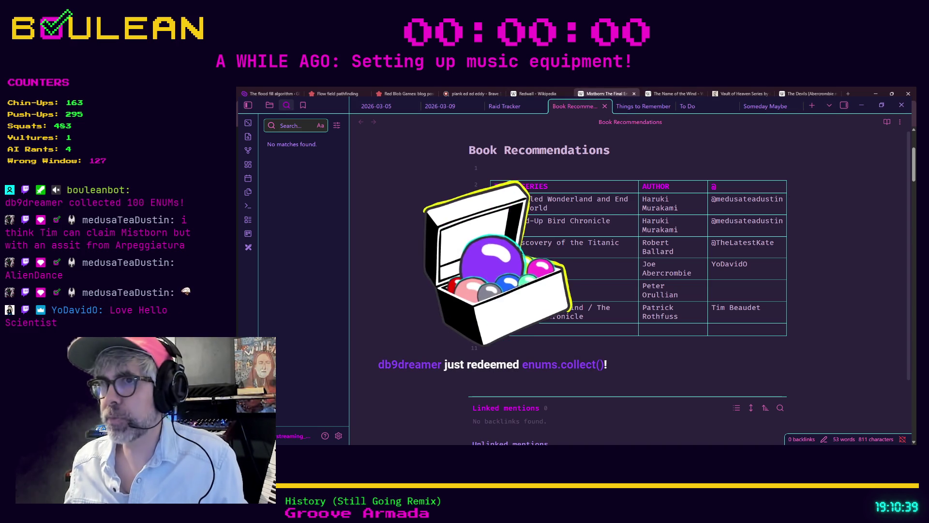
# - Enter Mistborn / Scadrial by Jon Fost, moving the series name into the title cell, then add a row
pyautogui.click(539, 331)
pyautogui.write('Mistbo')
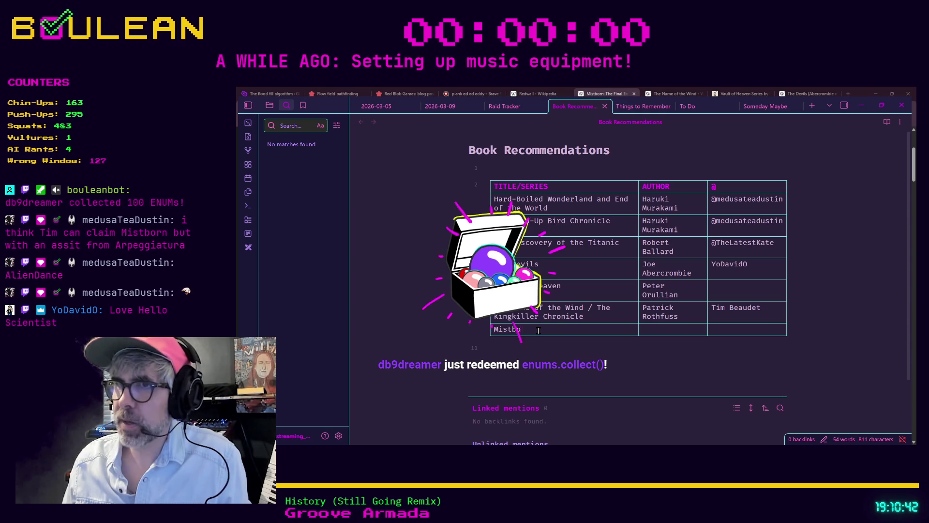
pyautogui.write('rn')
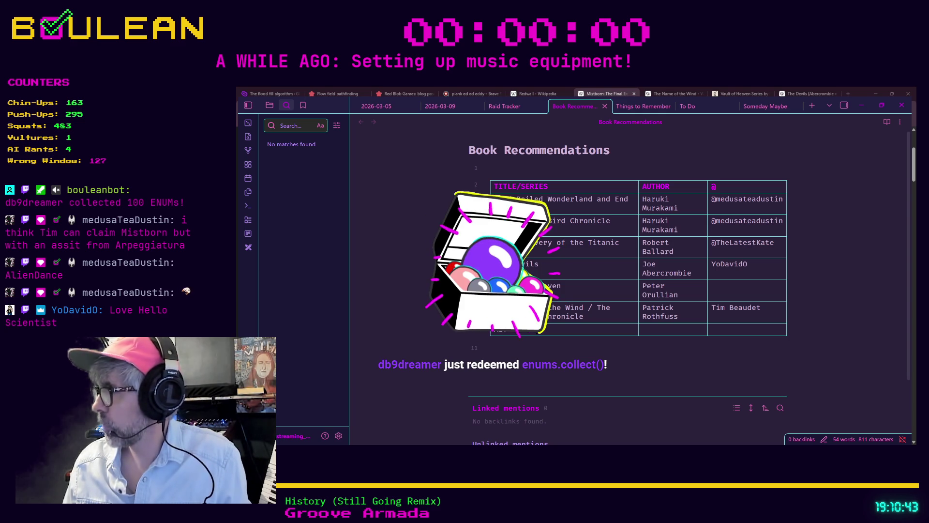
pyautogui.press('Tab')
pyautogui.write('/')
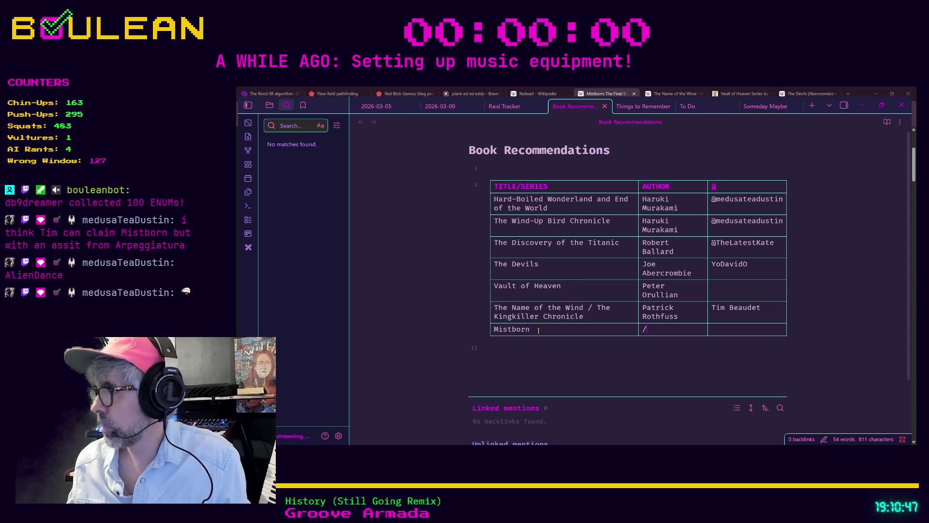
pyautogui.write(' S')
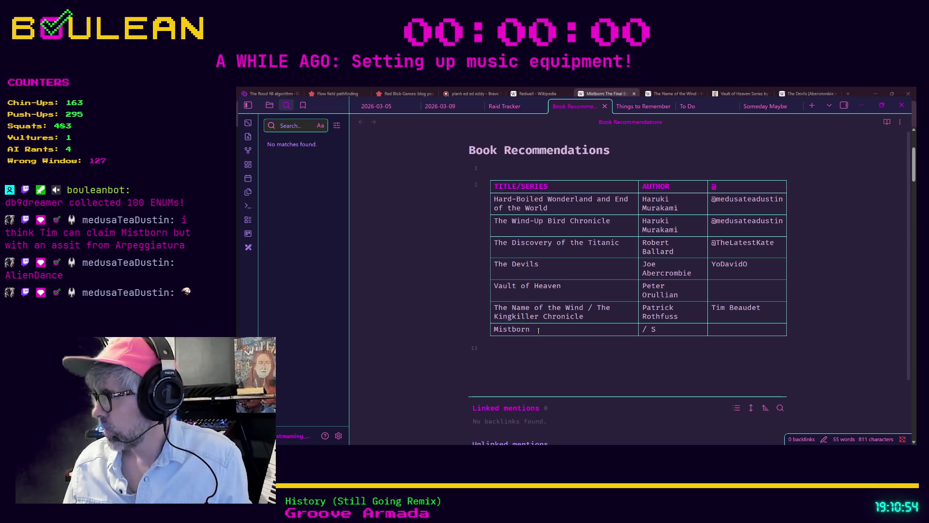
pyautogui.write('cadrial')
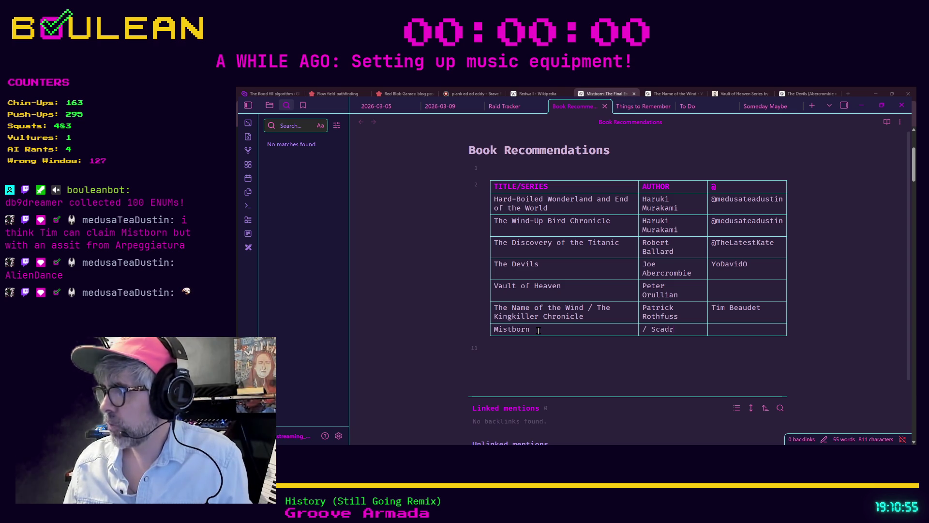
pyautogui.click(539, 330)
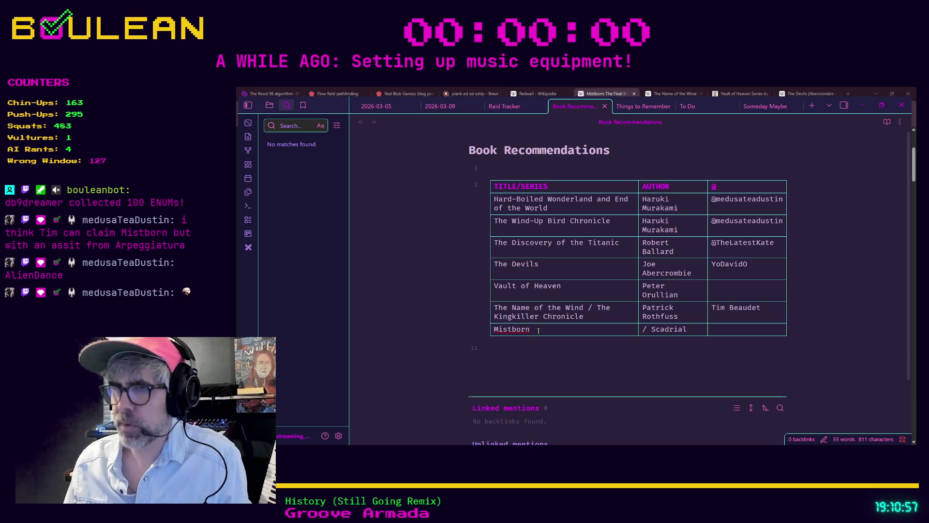
pyautogui.write('Scadrial')
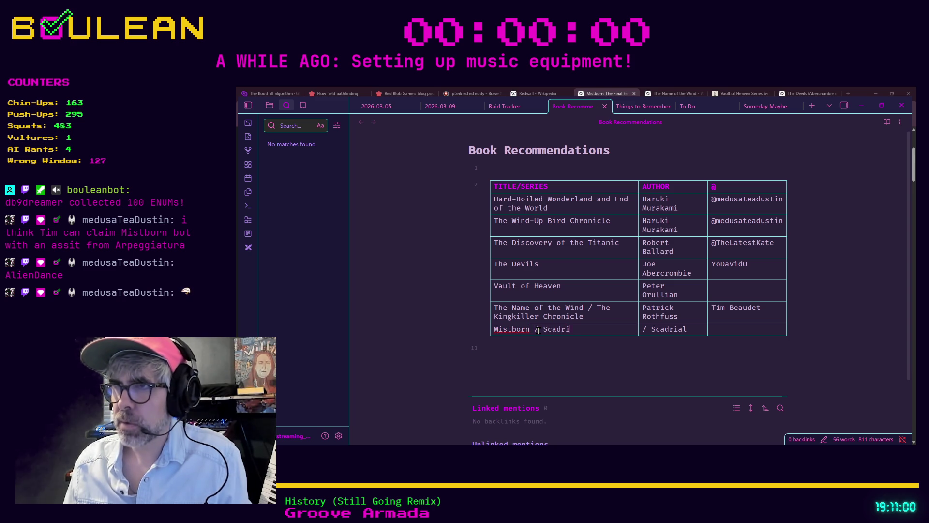
pyautogui.press('Tab')
pyautogui.press('BackSpace')
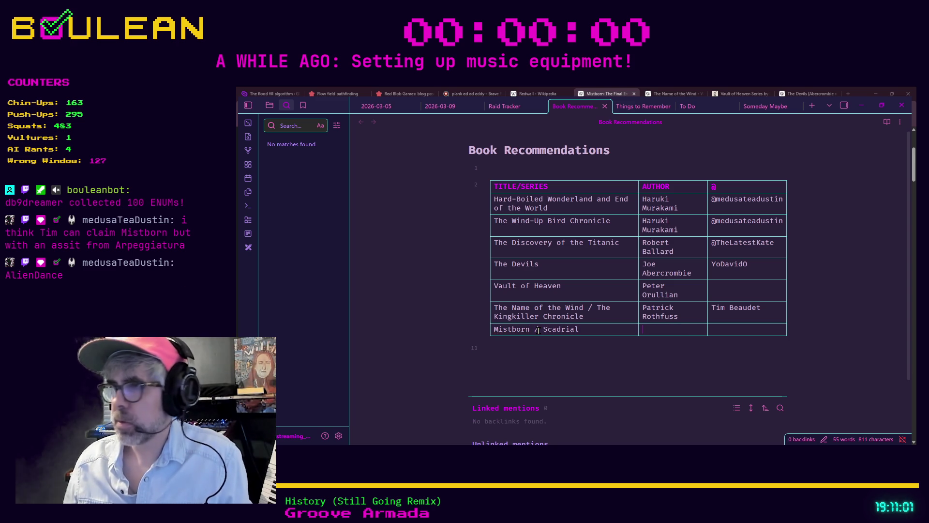
pyautogui.write('on Fost')
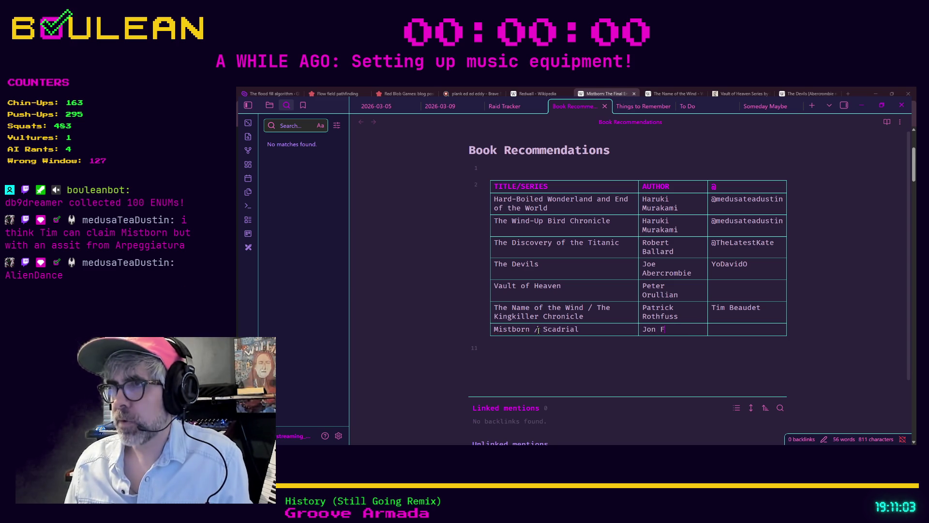
pyautogui.press('Return')
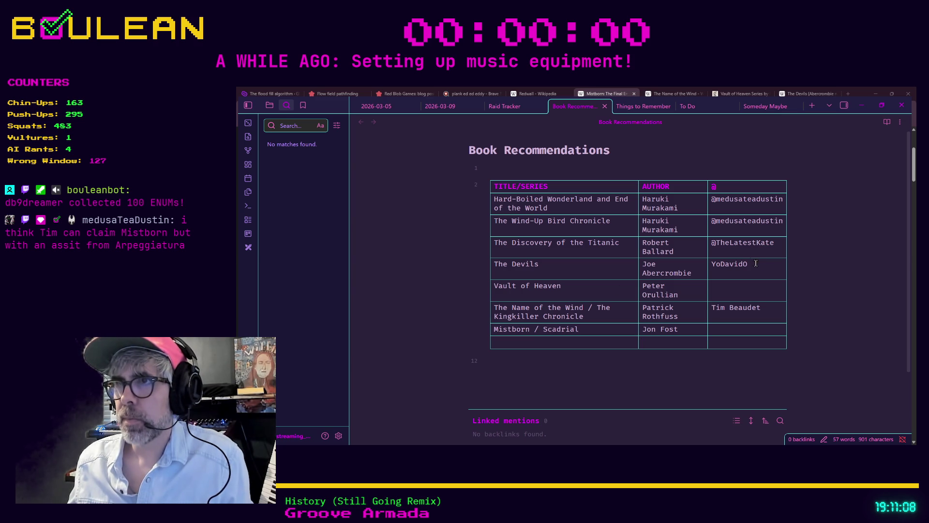
# - Enter the viewer's handle in the Vault of Heaven row's @ cell
pyautogui.write('YoDavidO')
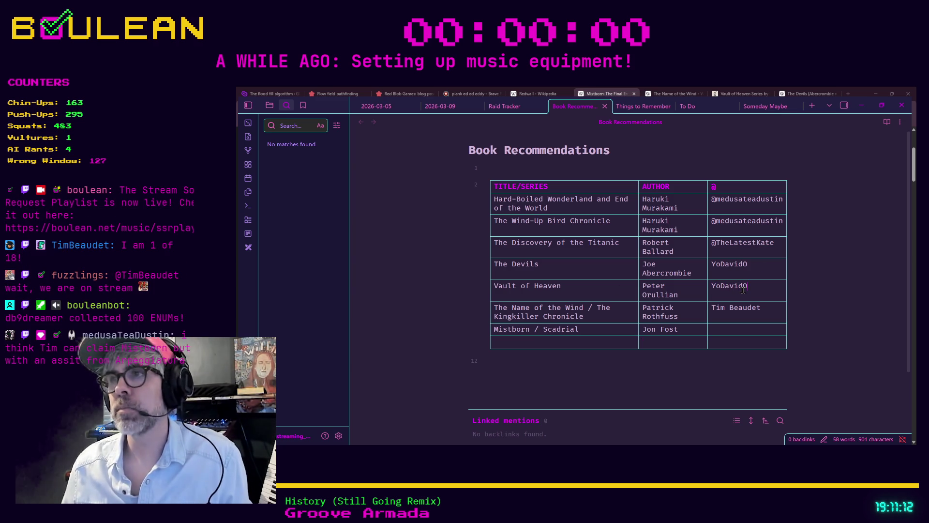
pyautogui.press('Down')
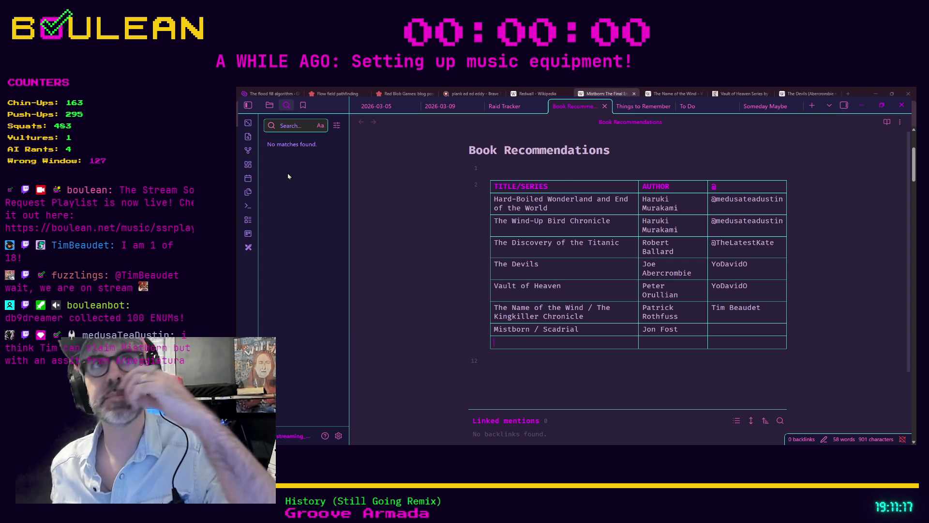
pyautogui.hotkey('shift', 'Tab')
pyautogui.hotkey('shift', 'Tab')
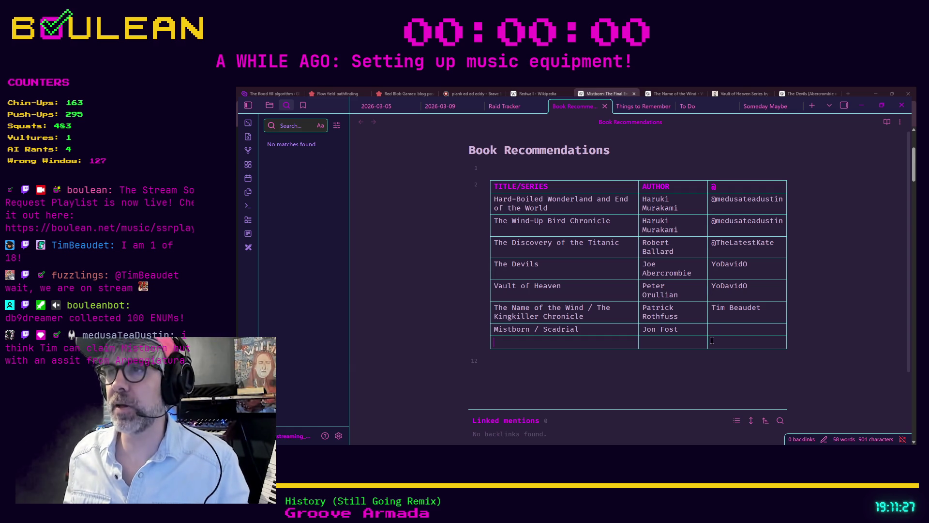
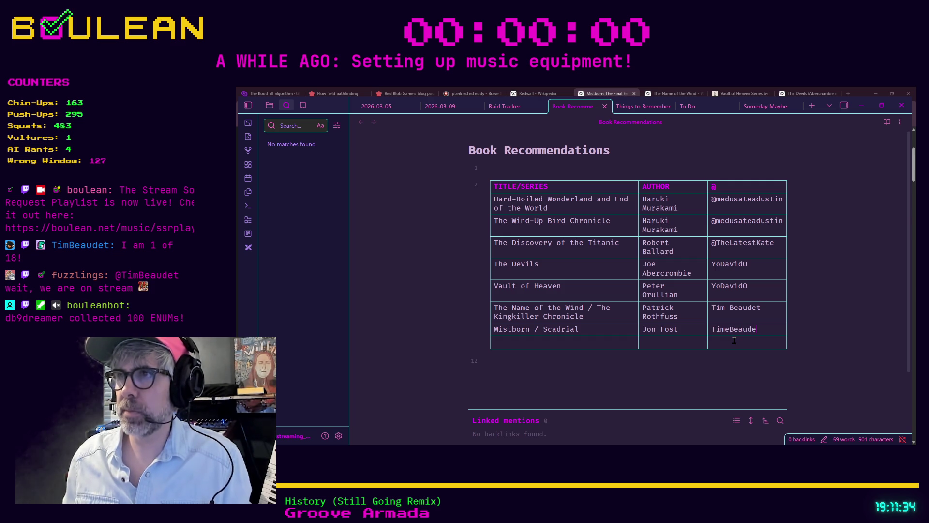
# - Correct the Mistborn and Vault of Heaven recommender handles and change Mistborn's author to Brandon Sanderson
pyautogui.press('Home')
pyautogui.write('@')
pyautogui.write('@')
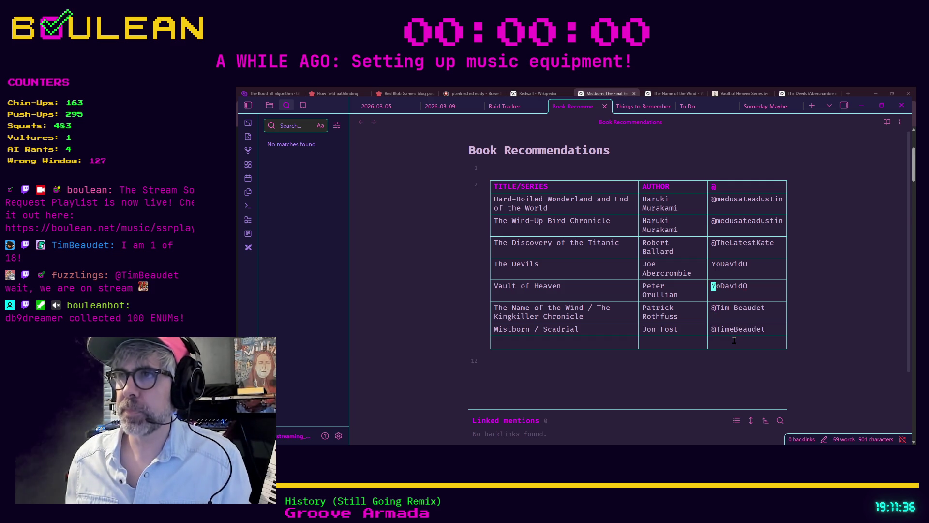
pyautogui.write('@')
pyautogui.press('Up')
pyautogui.write('@')
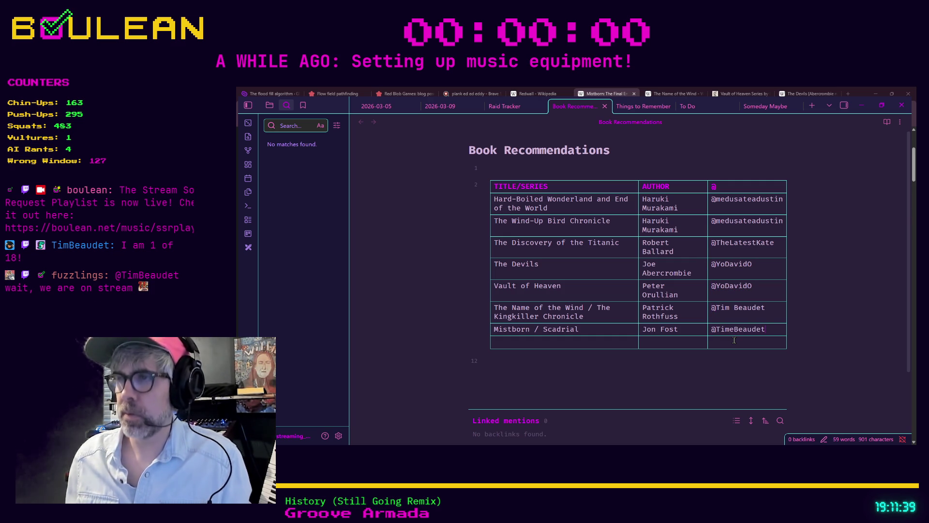
pyautogui.write(' and @')
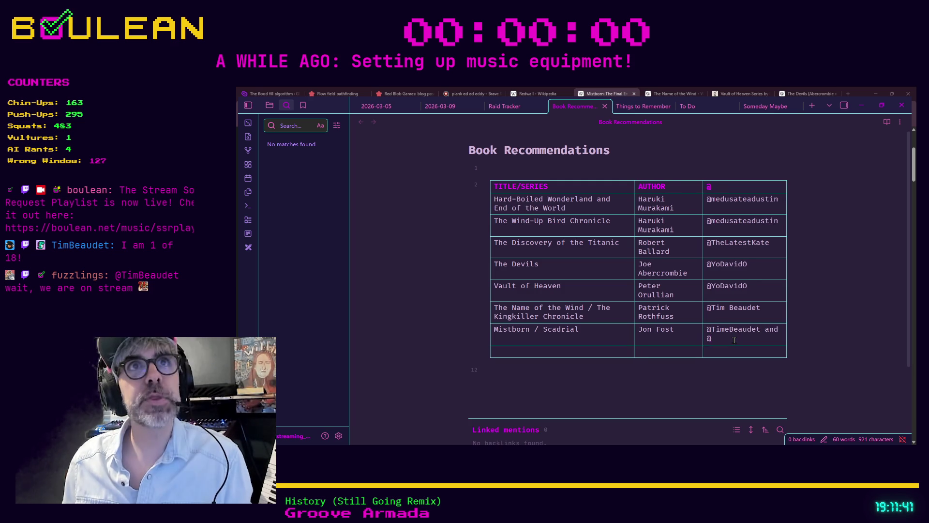
pyautogui.write('Ar')
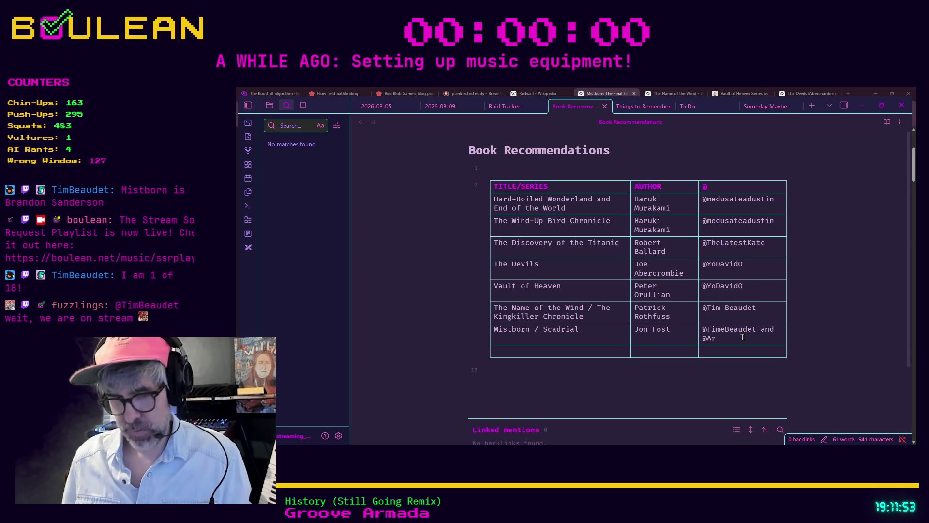
pyautogui.write('peggiatur')
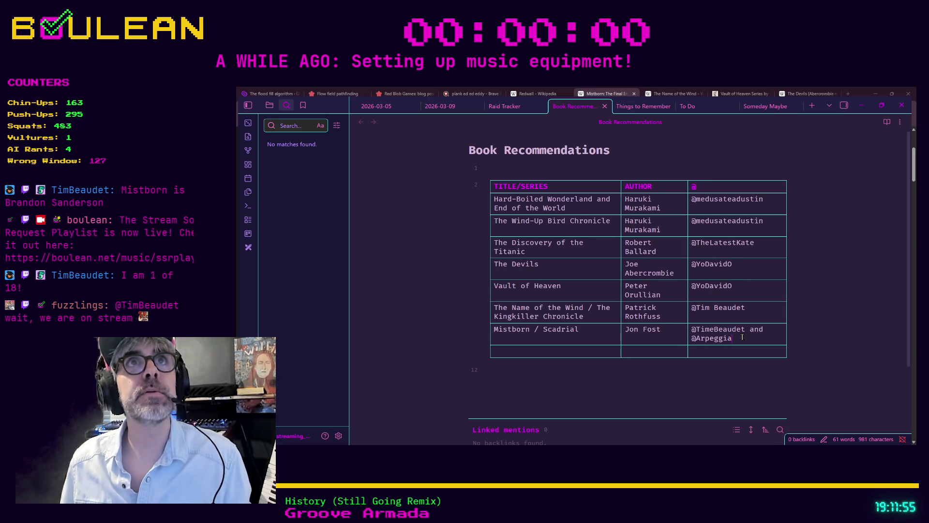
pyautogui.write('a')
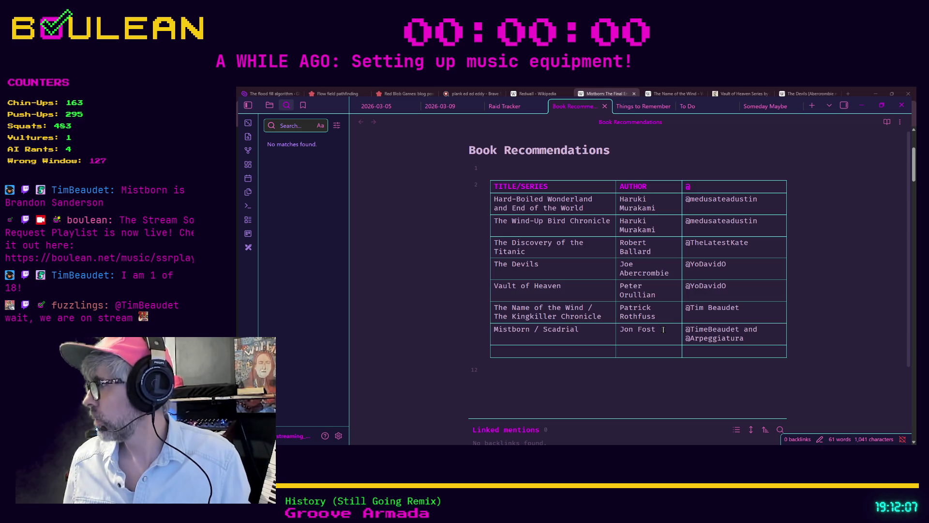
pyautogui.hotkey('shift', 'Tab')
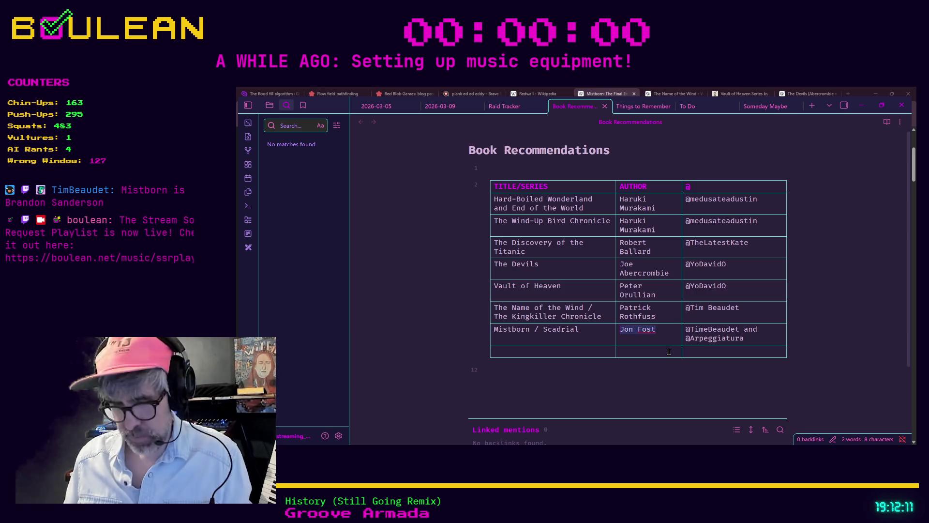
pyautogui.write('Brandon Sanderson')
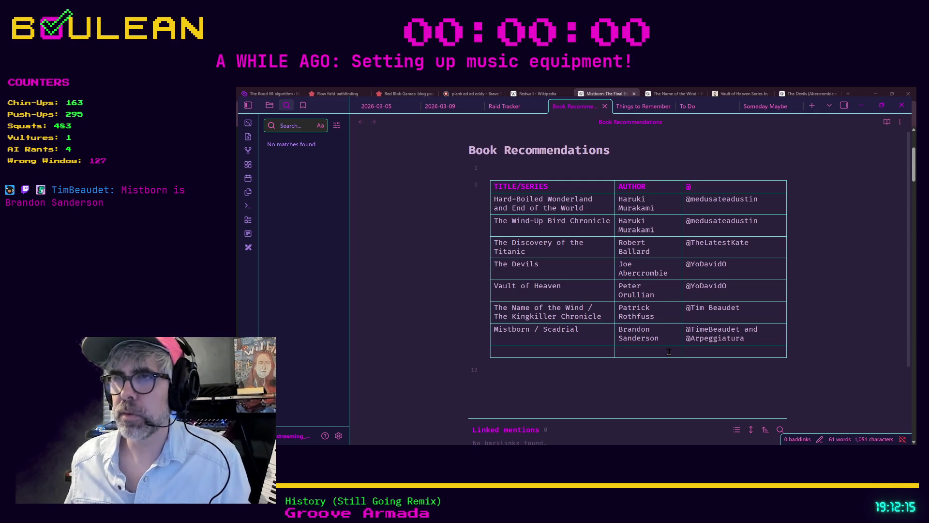
# - Fill the last row with Redwall, author Brain Jacques, and its recommender's handle
pyautogui.hotkey('ctrl', 'shift', 'Tab')
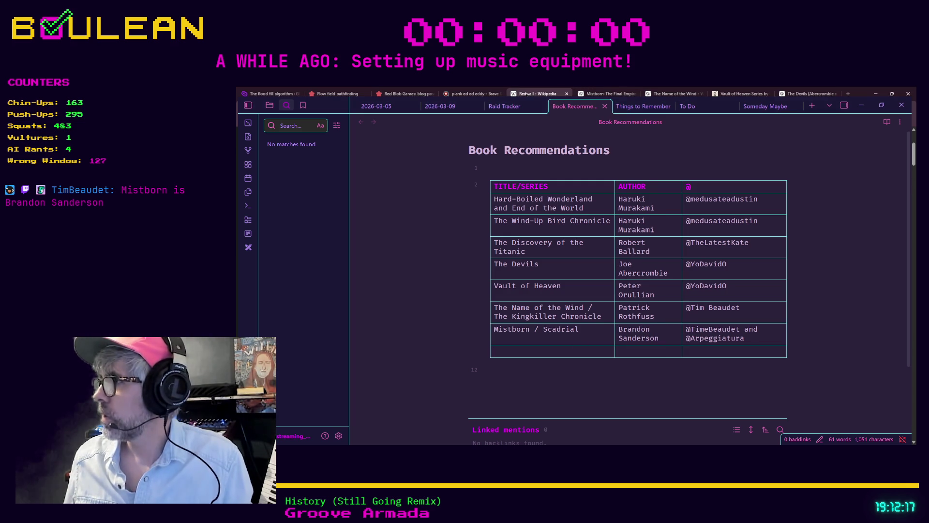
pyautogui.click(539, 350)
pyautogui.write('Red')
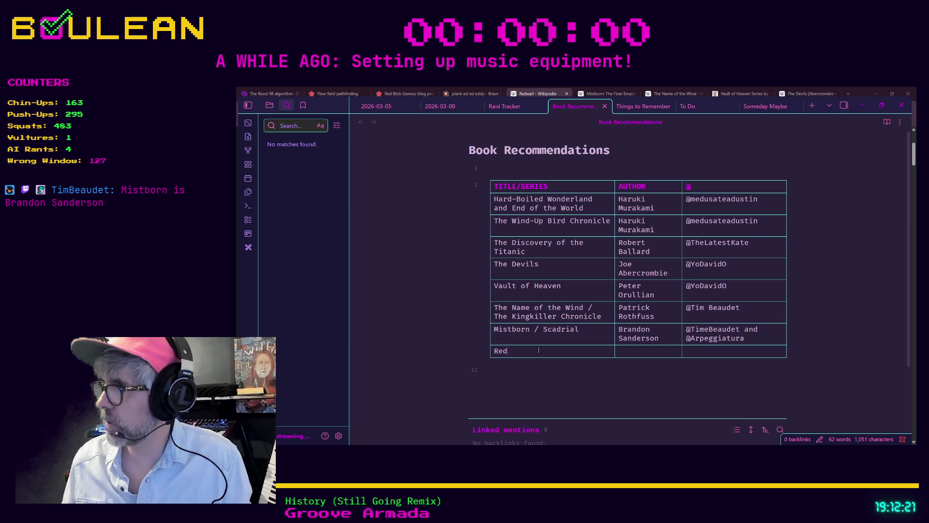
pyautogui.write('wall')
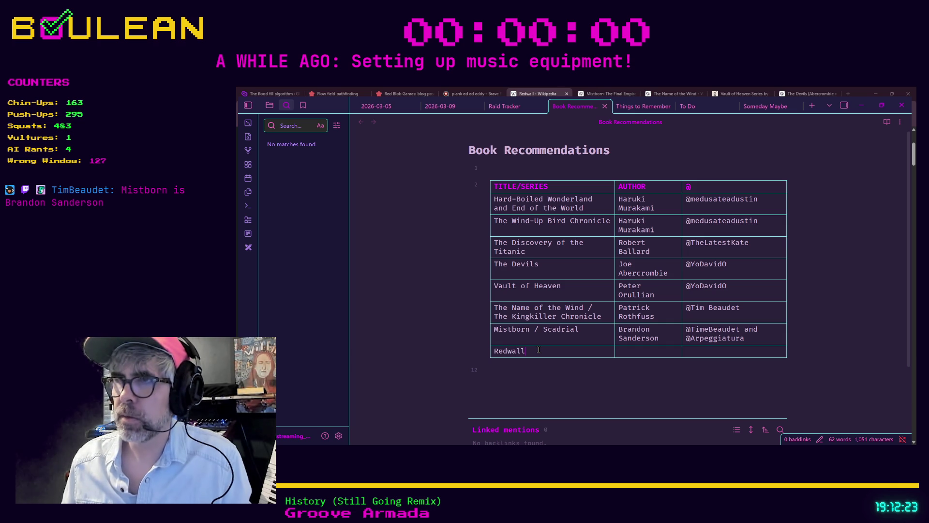
pyautogui.press('Tab')
pyautogui.press('Tab')
pyautogui.write('@ChiefMul')
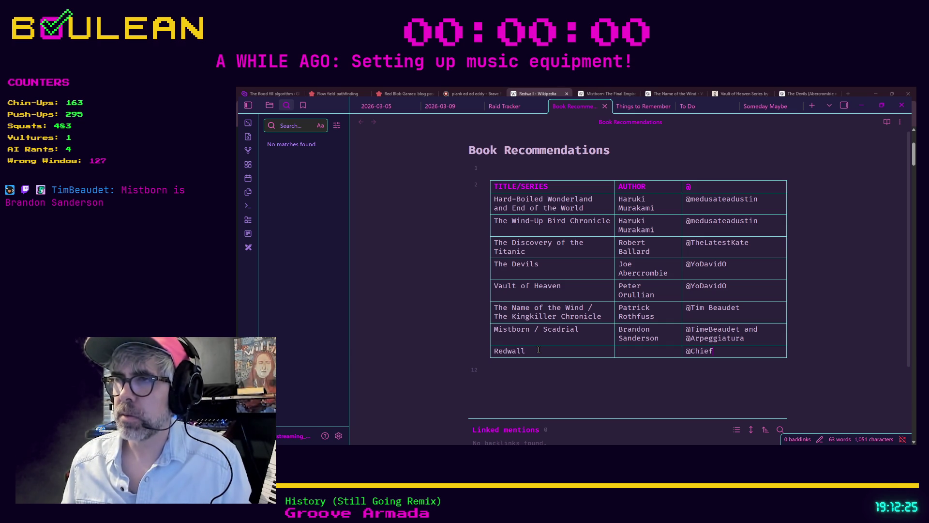
pyautogui.write('tiHat')
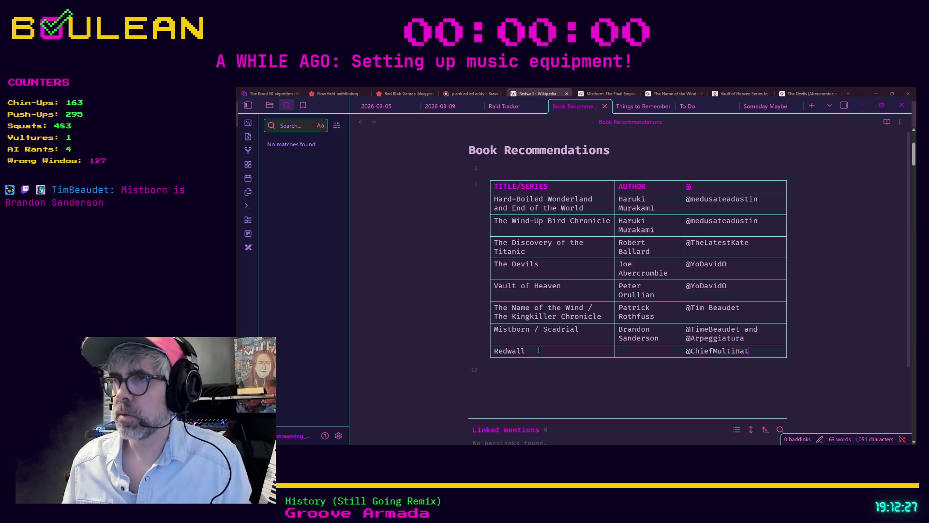
pyautogui.hotkey('shift', 'Tab')
pyautogui.write('Brain J')
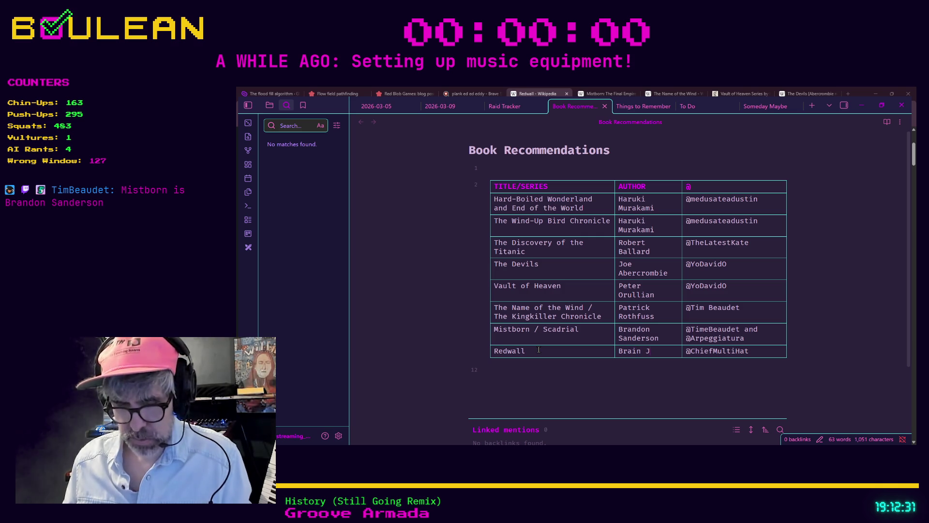
pyautogui.write('acques')
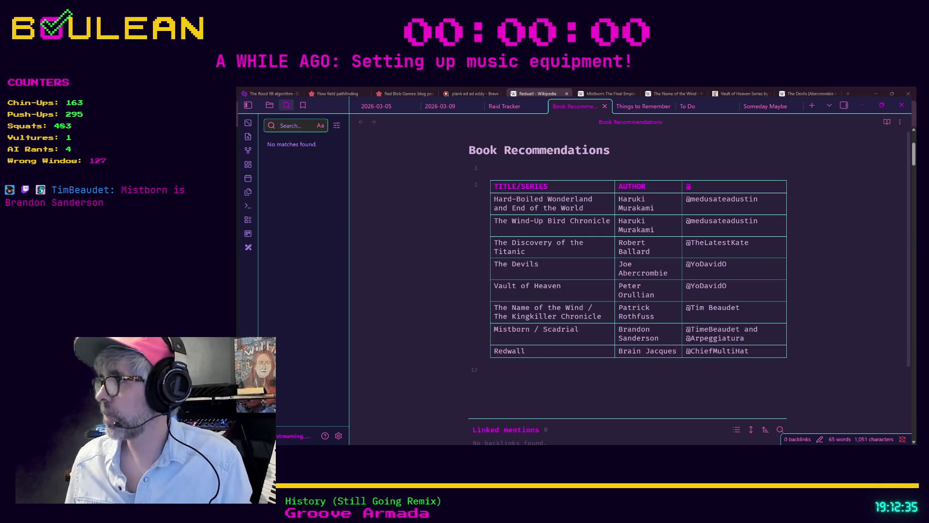
pyautogui.click(579, 350)
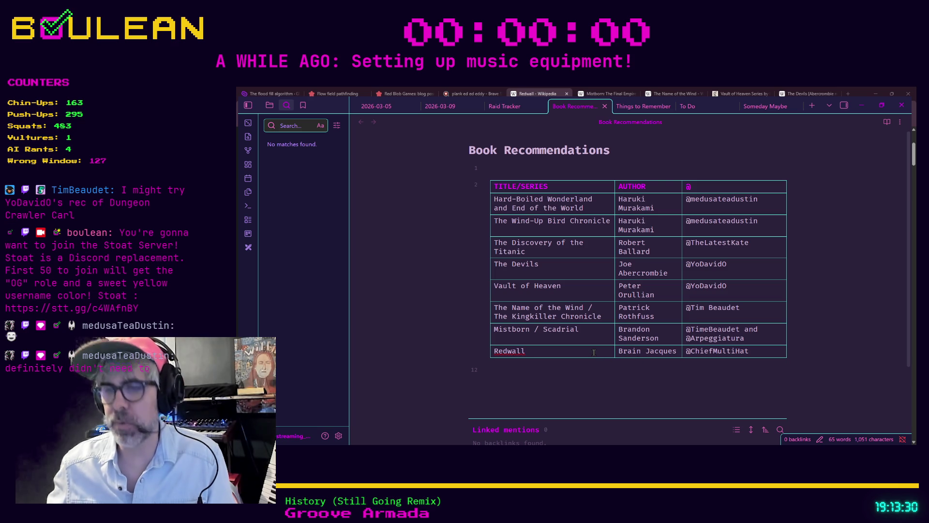
# - Add a Dungeon Crawler Carl row below Redwall and enter its recommender handles
pyautogui.press('Return')
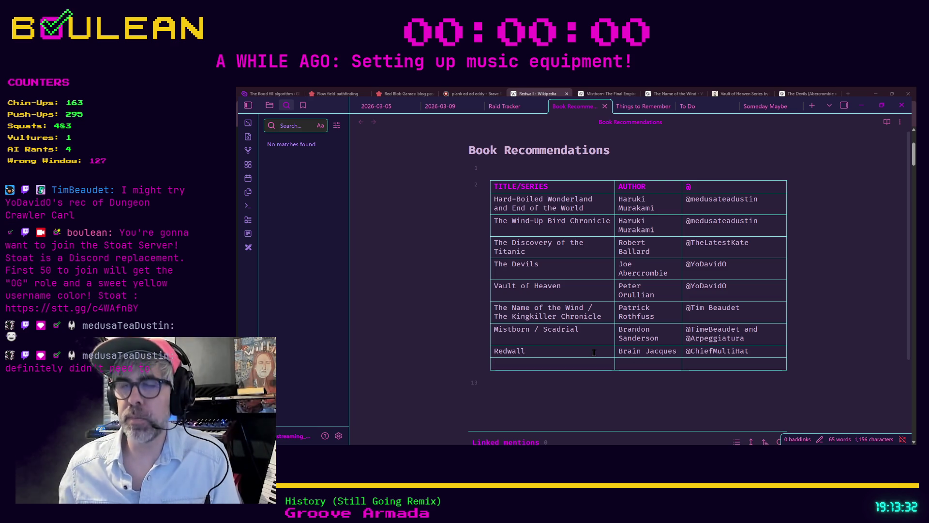
pyautogui.write('Dungeon Crawler ')
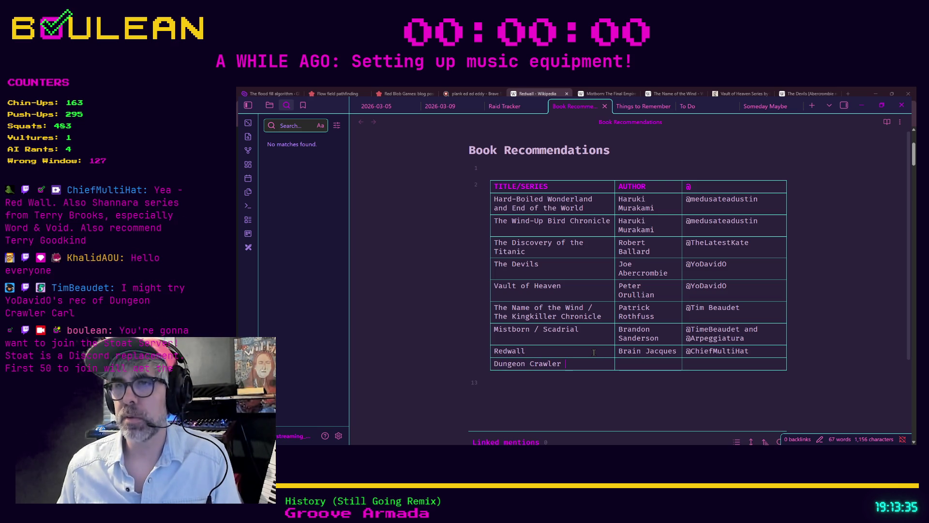
pyautogui.write('Carl')
pyautogui.press('Tab')
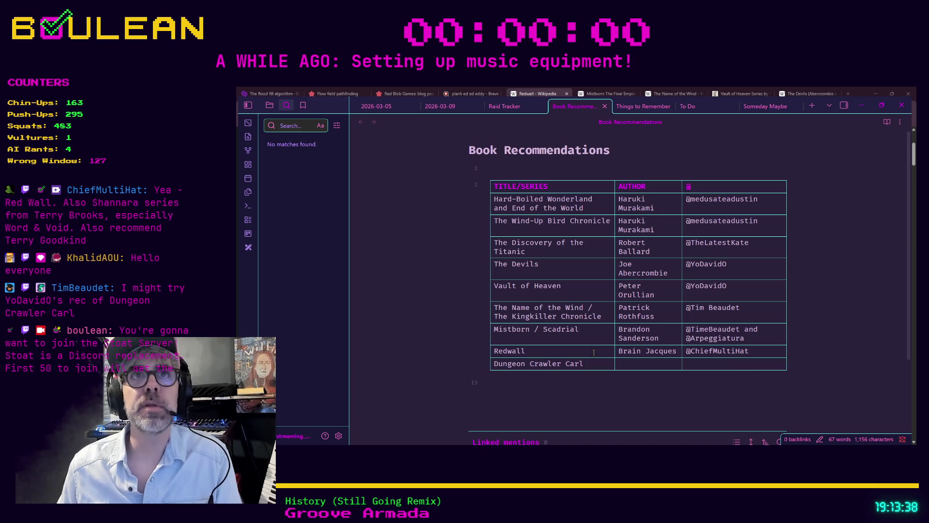
pyautogui.write('DavidO')
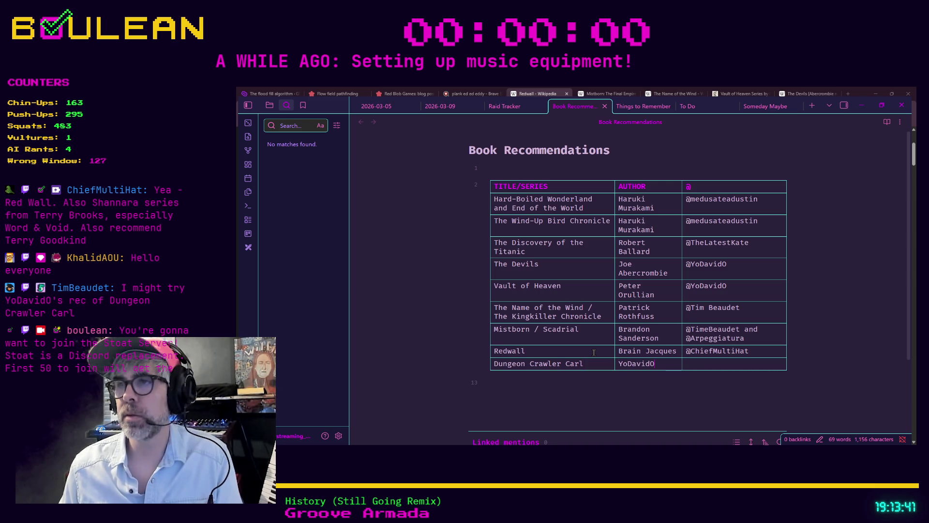
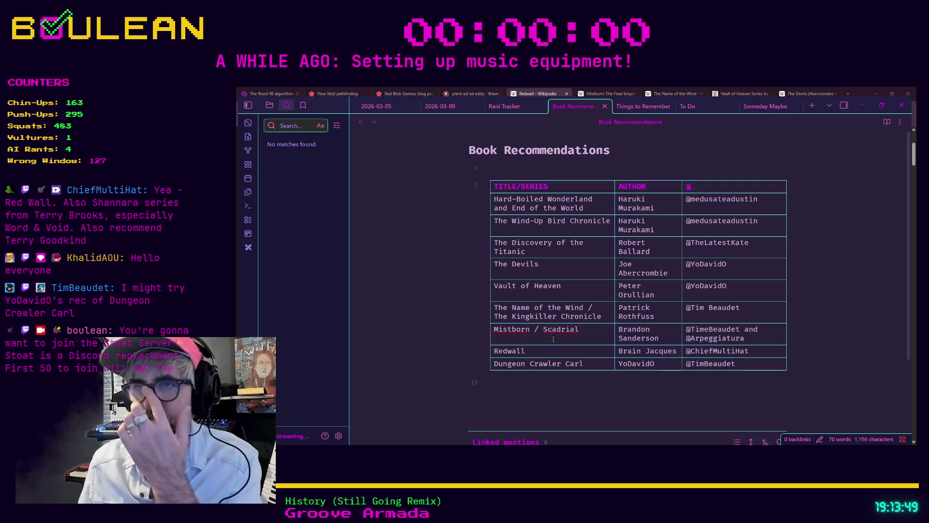
pyautogui.click(584, 331)
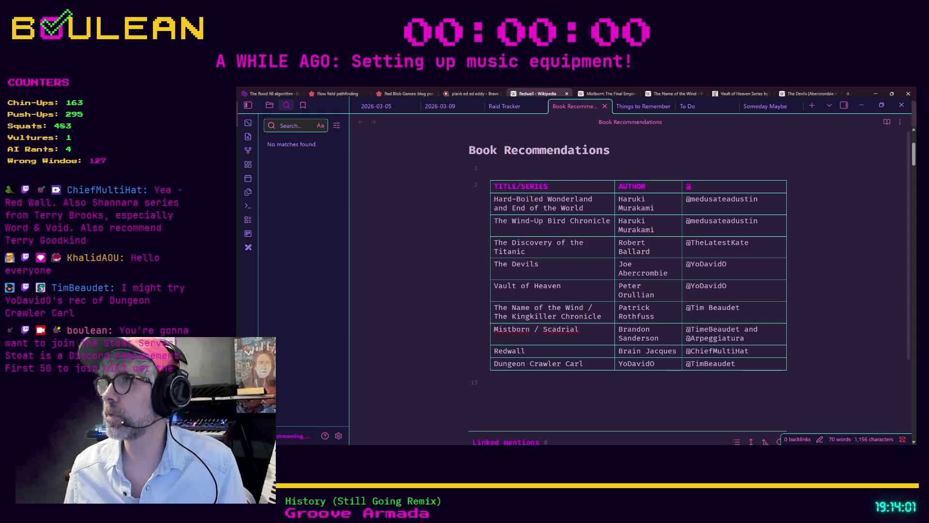
pyautogui.click(862, 105)
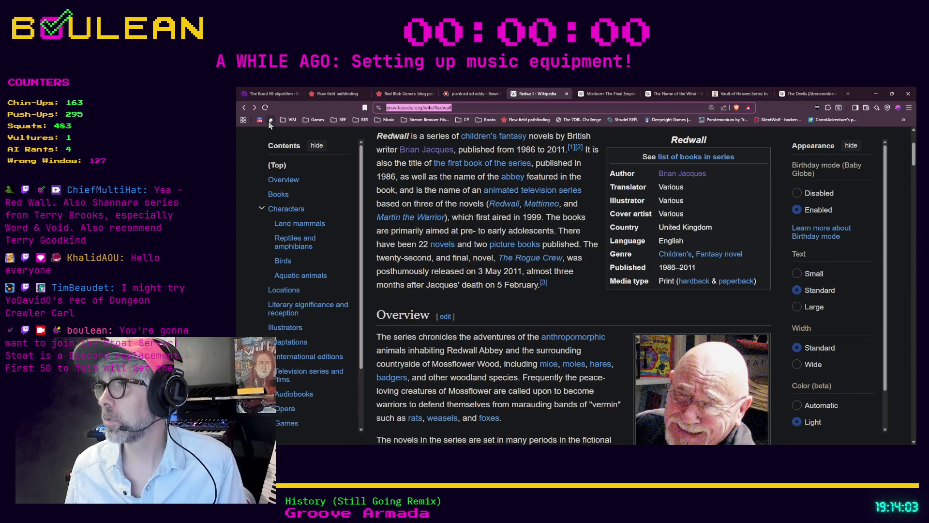
# - Post the book table screenshot in Stoat's #Books channel, then open Discord in a new tab
pyautogui.press('super+Up')
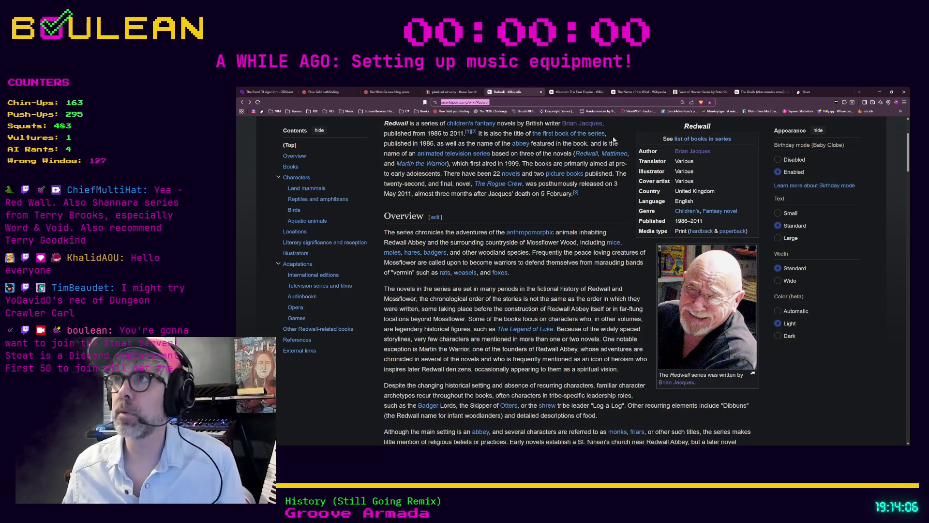
pyautogui.click(808, 92)
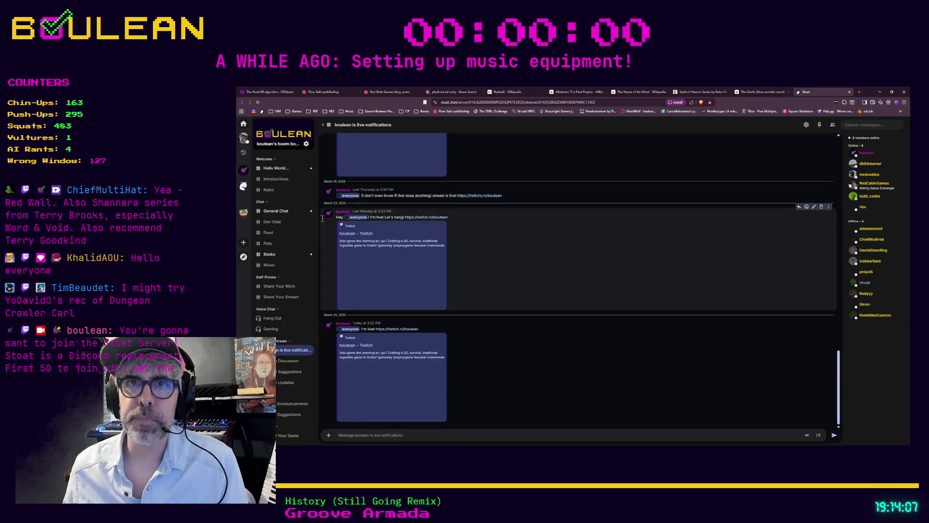
pyautogui.click(269, 254)
pyautogui.click(405, 434)
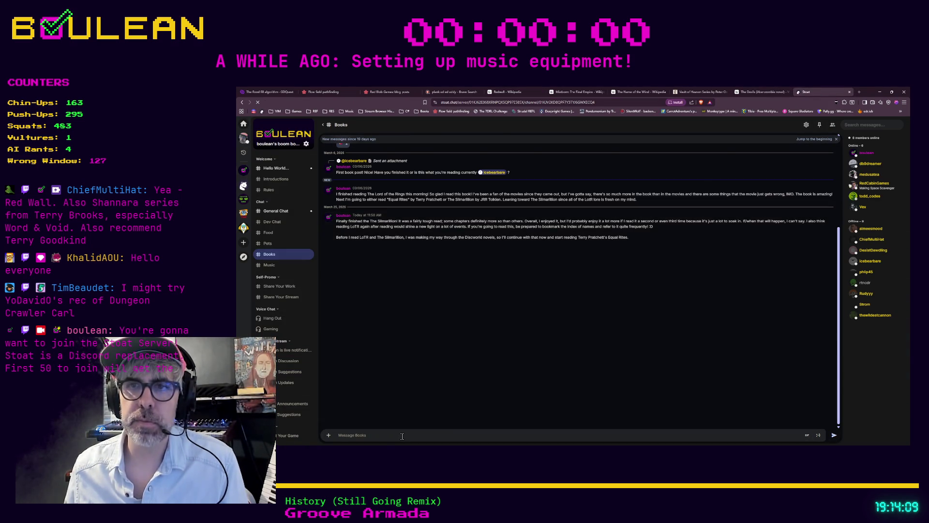
pyautogui.hotkey('ctrl', 'v')
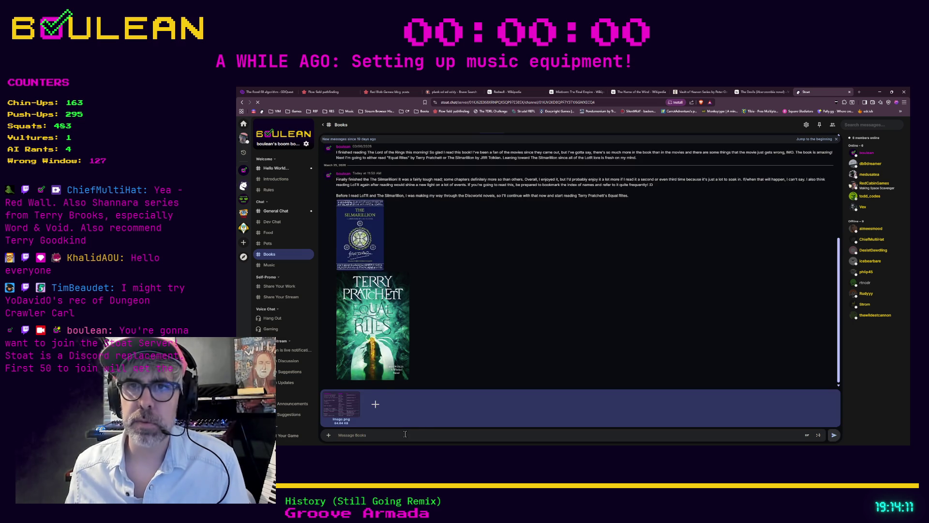
pyautogui.press('Return')
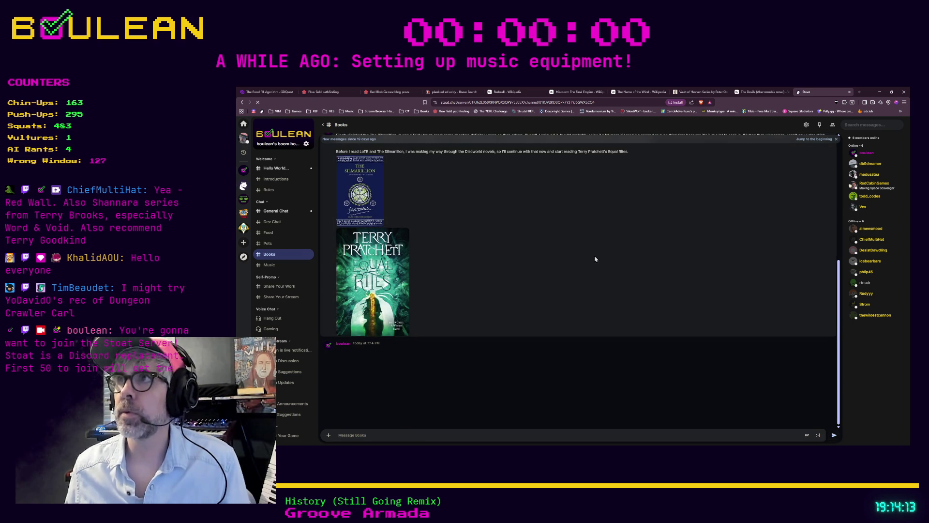
pyautogui.middleClick(253, 111)
pyautogui.click(823, 91)
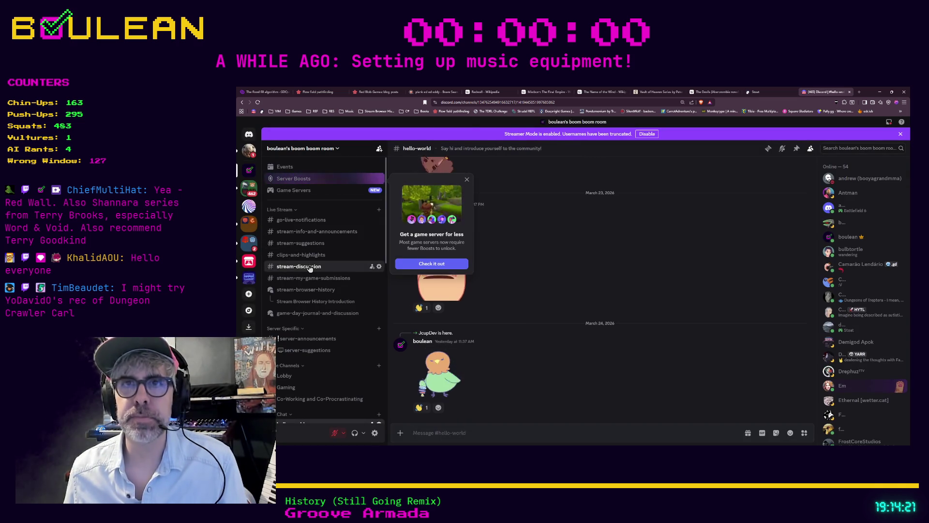
# - Paste and send the book table screenshot in books-and-reading-chat, then minimize the browser
pyautogui.click(311, 266)
pyautogui.scroll(-2, 310, 268)
pyautogui.scroll(-3, 309, 300)
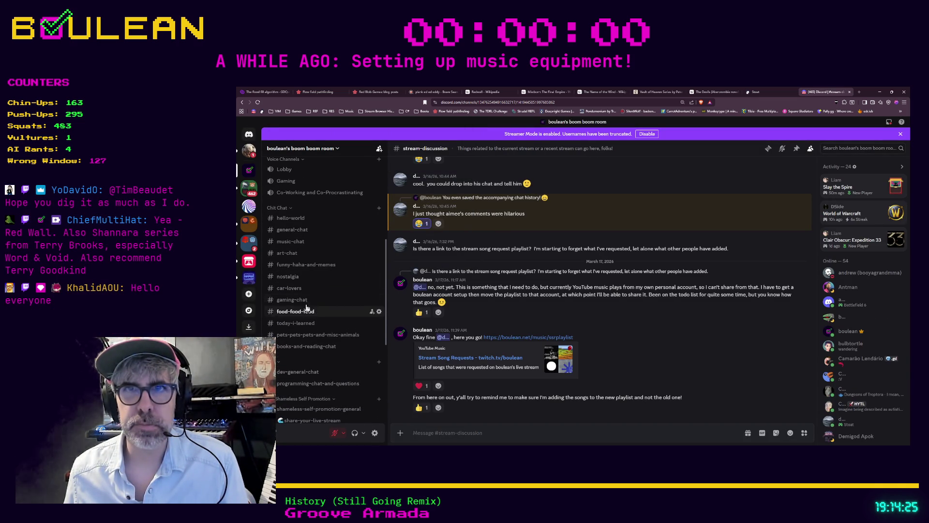
pyautogui.click(301, 346)
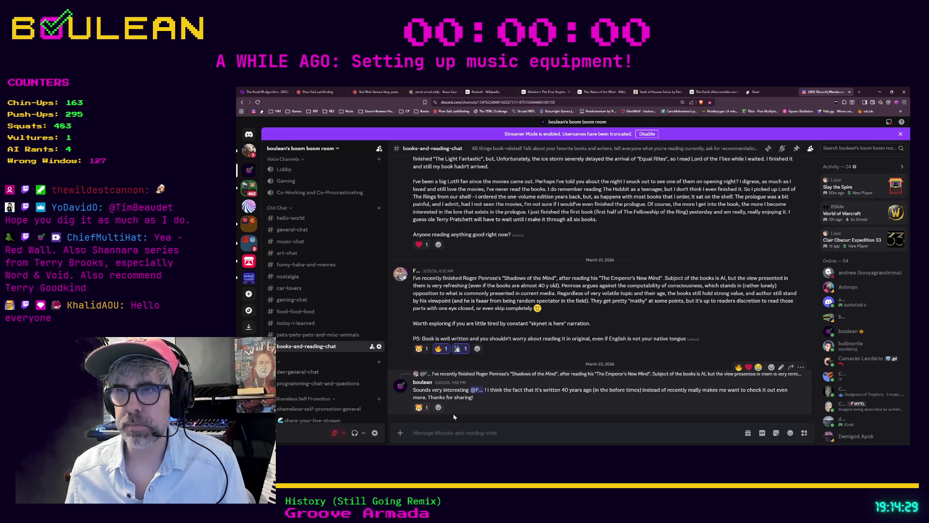
pyautogui.hotkey('ctrl', 'v')
pyautogui.press('Return')
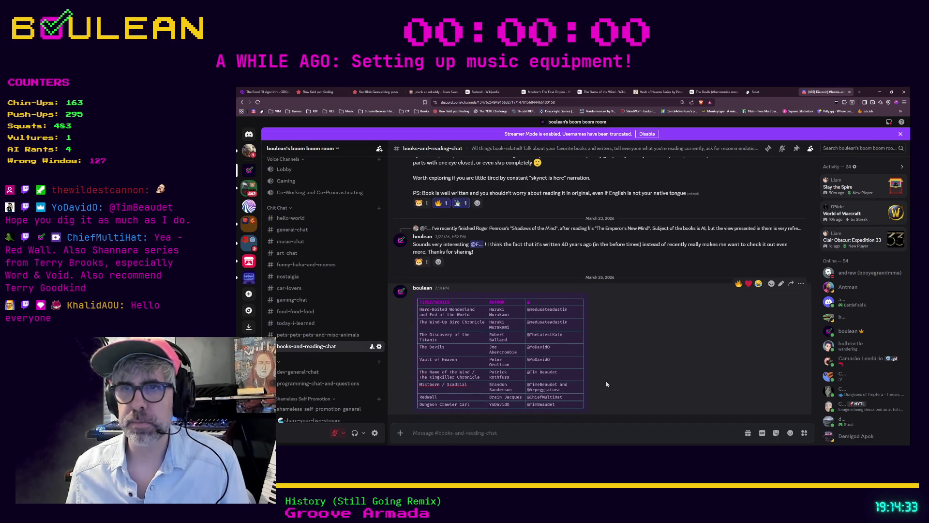
pyautogui.scroll(1, 634, 361)
pyautogui.scroll(5, 634, 361)
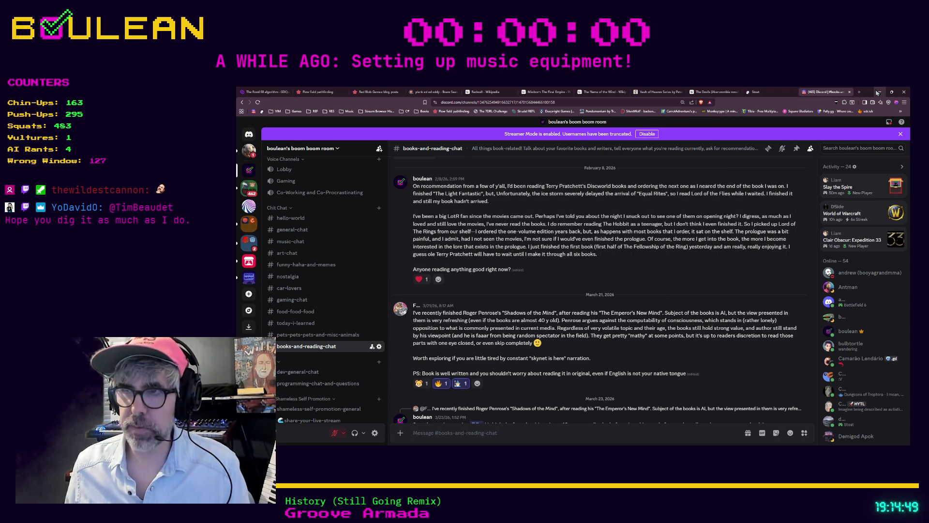
pyautogui.click(878, 92)
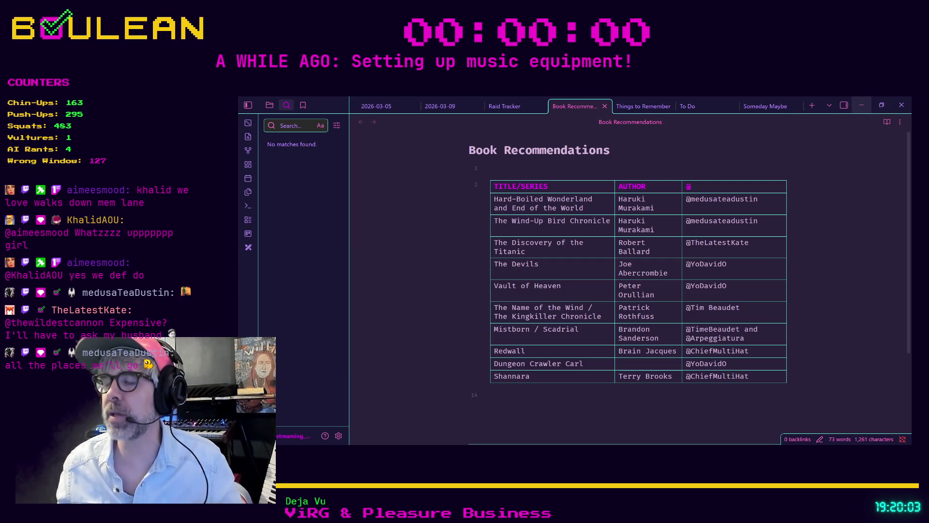
# - Hide the Obsidian notes window
pyautogui.click(862, 105)
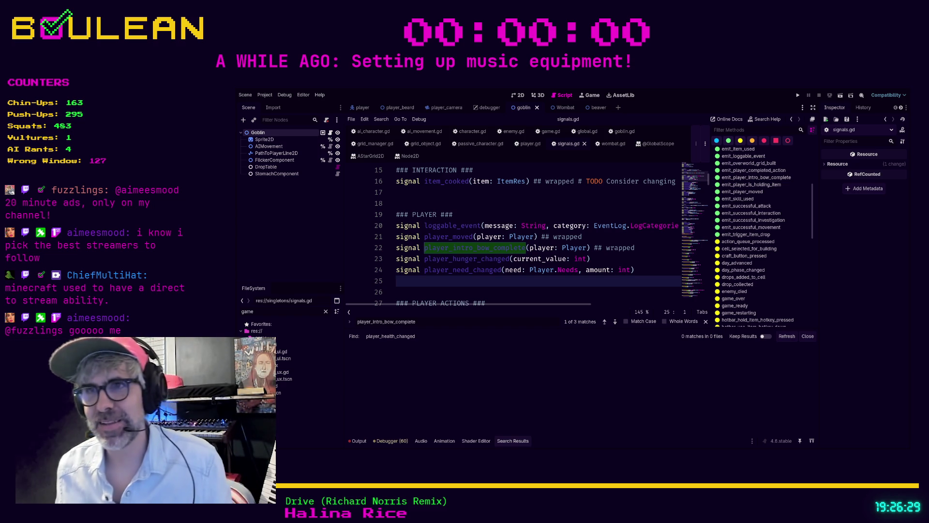
# - Search the whole project for uses of player_hunger_changed
pyautogui.click(497, 291)
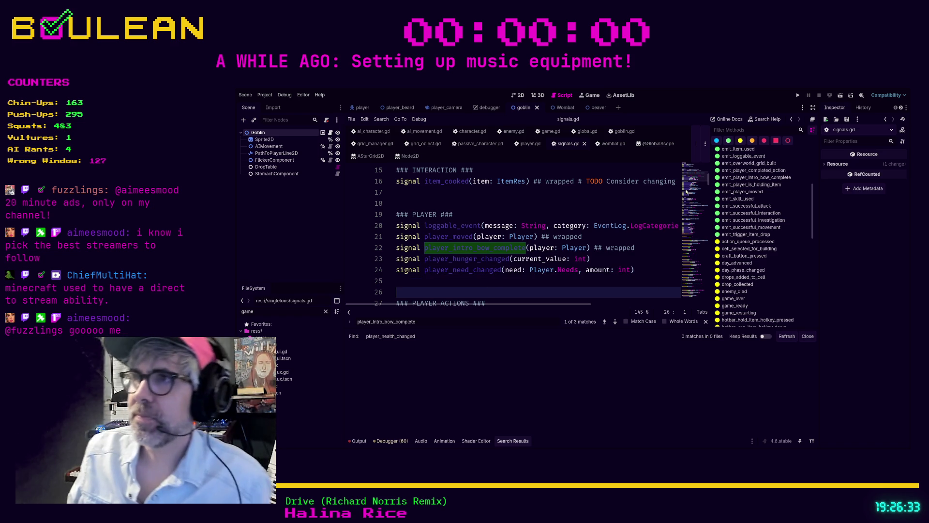
pyautogui.scroll(-4, 686, 192)
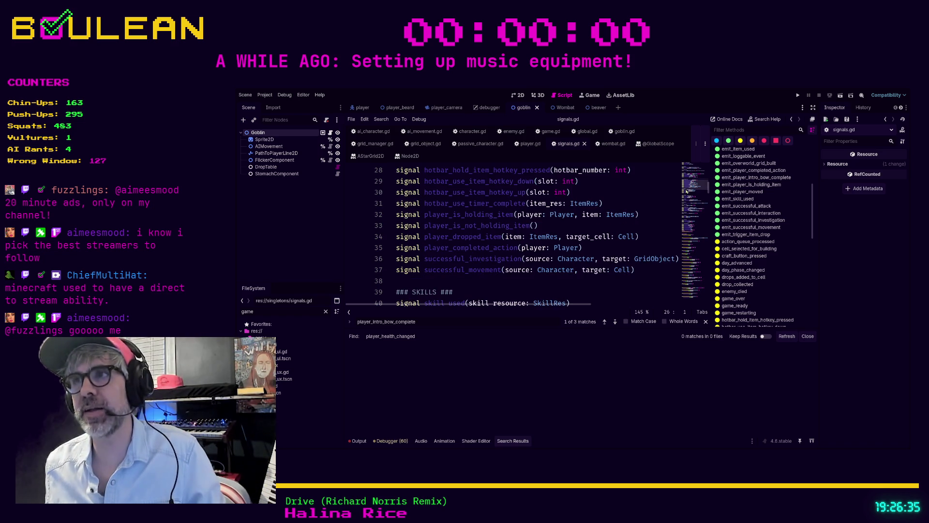
pyautogui.scroll(5, 642, 205)
pyautogui.scroll(3, 641, 205)
pyautogui.scroll(-5, 601, 199)
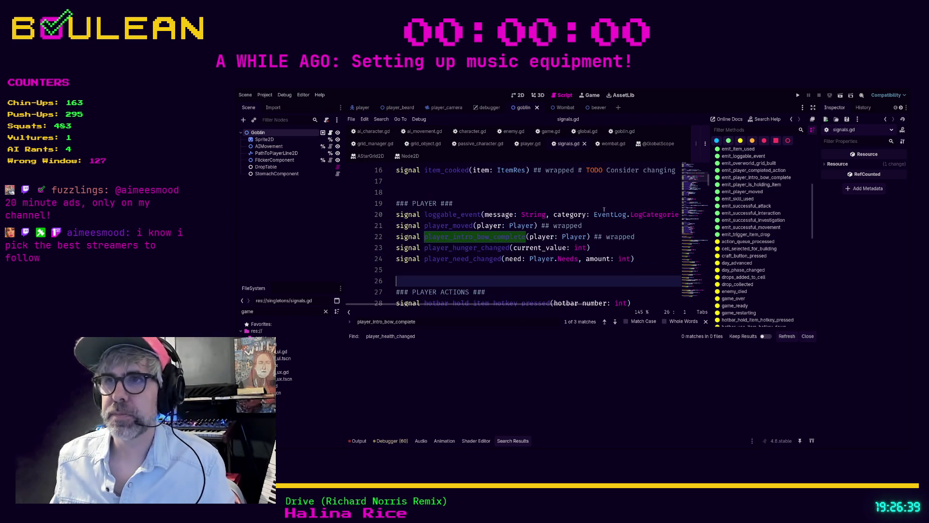
pyautogui.click(600, 250)
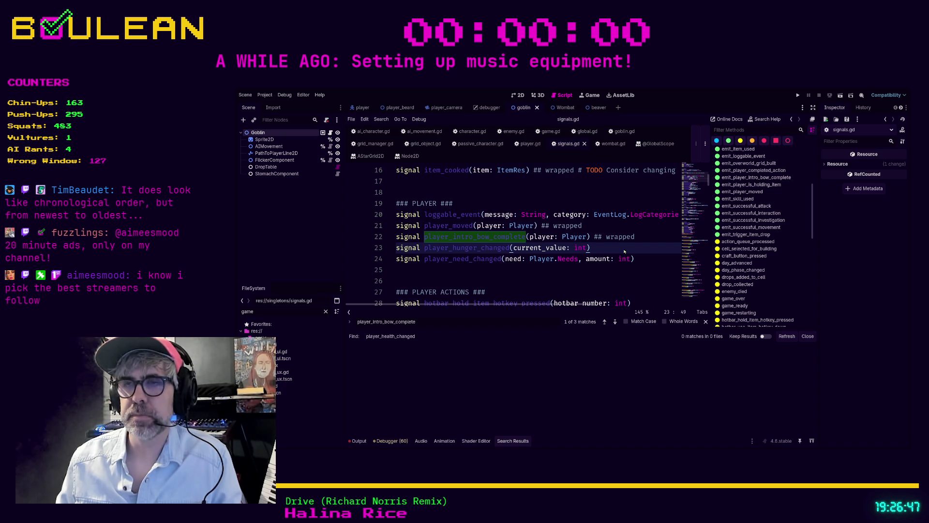
pyautogui.hotkey('ctrl', 'shift', 'f')
pyautogui.press('Return')
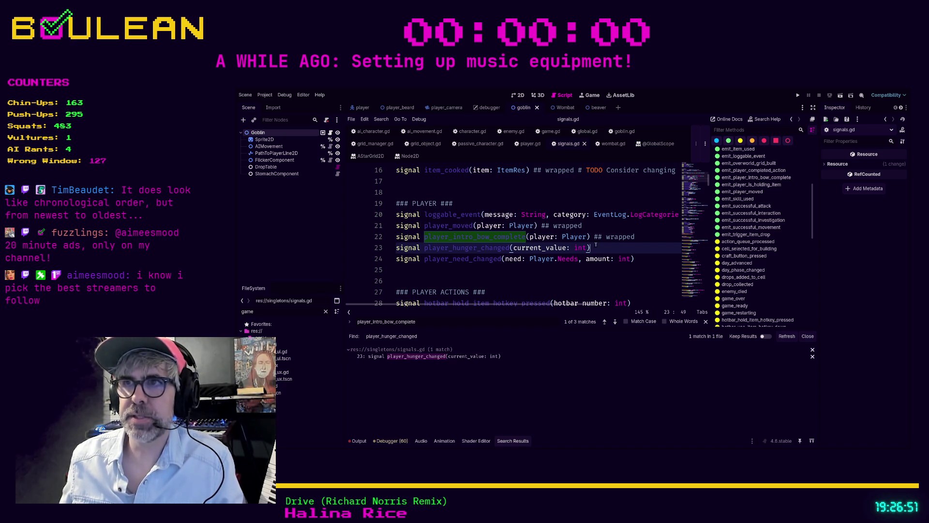
# - Delete the player_hunger_changed declaration line from signals.gd
pyautogui.click(540, 271)
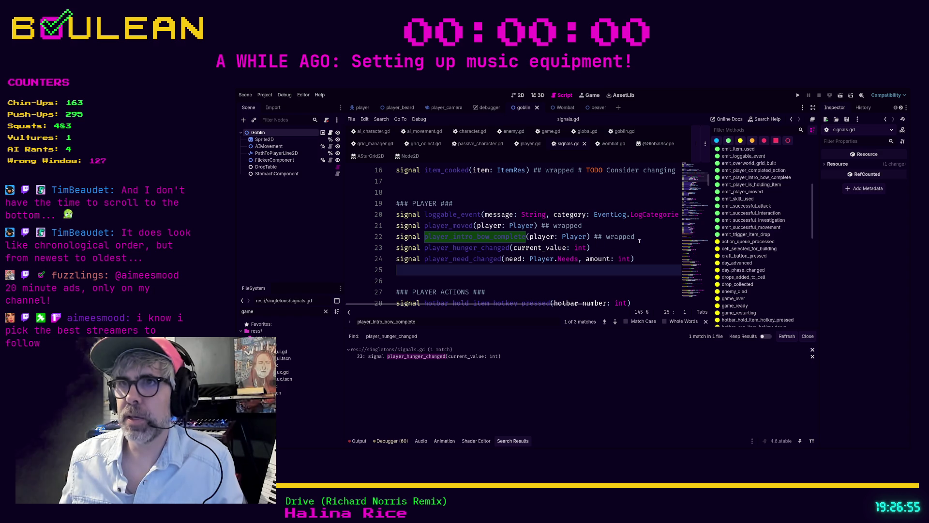
pyautogui.click(594, 252)
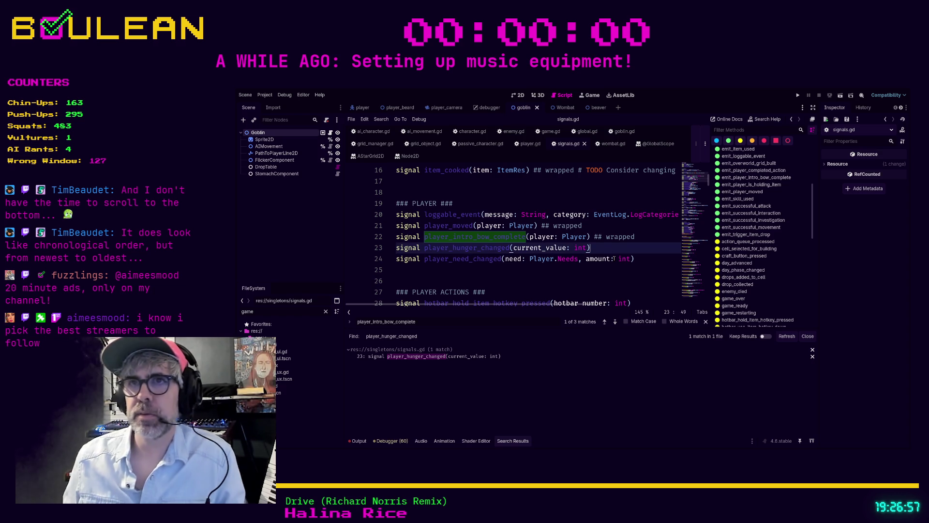
pyautogui.hotkey('shift', 'Home')
pyautogui.press('BackSpace')
pyautogui.press('BackSpace')
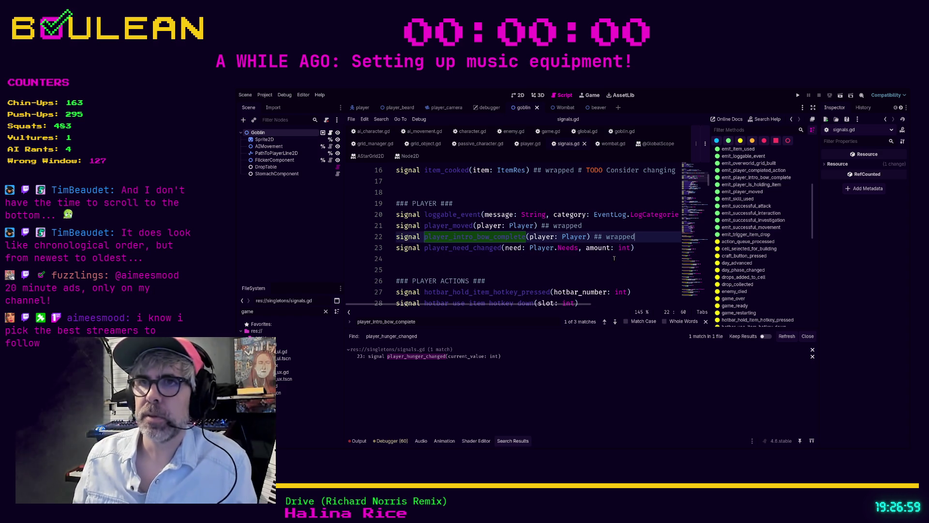
pyautogui.click(573, 274)
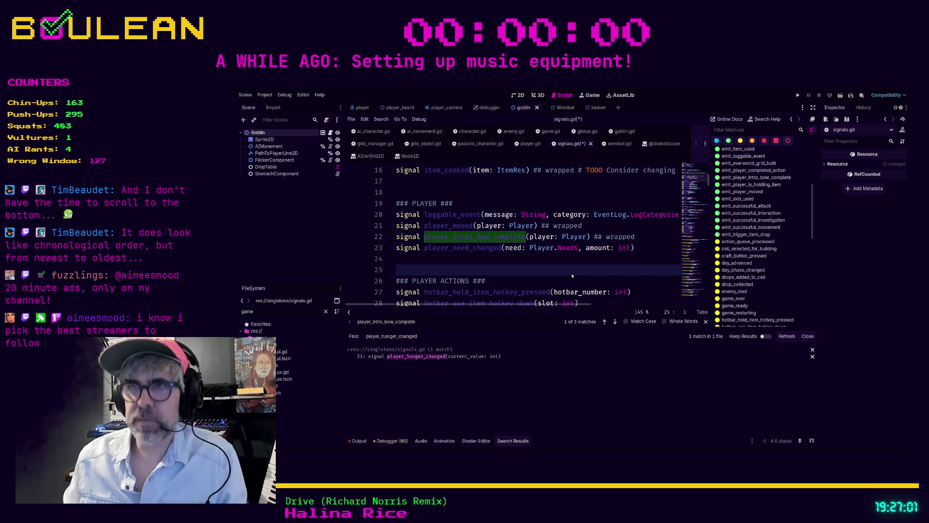
# - Run Find in Files for player_need_changed
pyautogui.doubleClick(470, 249)
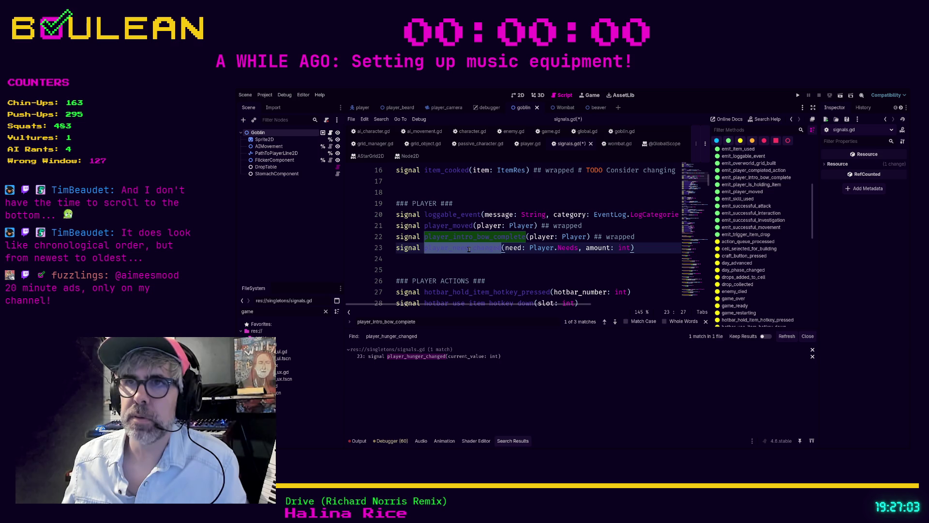
pyautogui.hotkey('ctrl', 'shift', 'f')
pyautogui.press('Return')
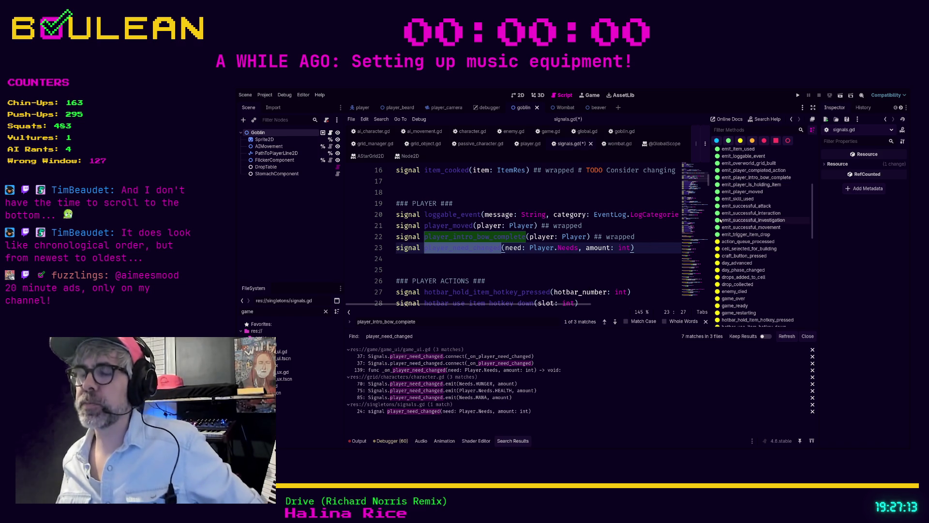
pyautogui.scroll(-1, 741, 216)
pyautogui.scroll(-6, 741, 216)
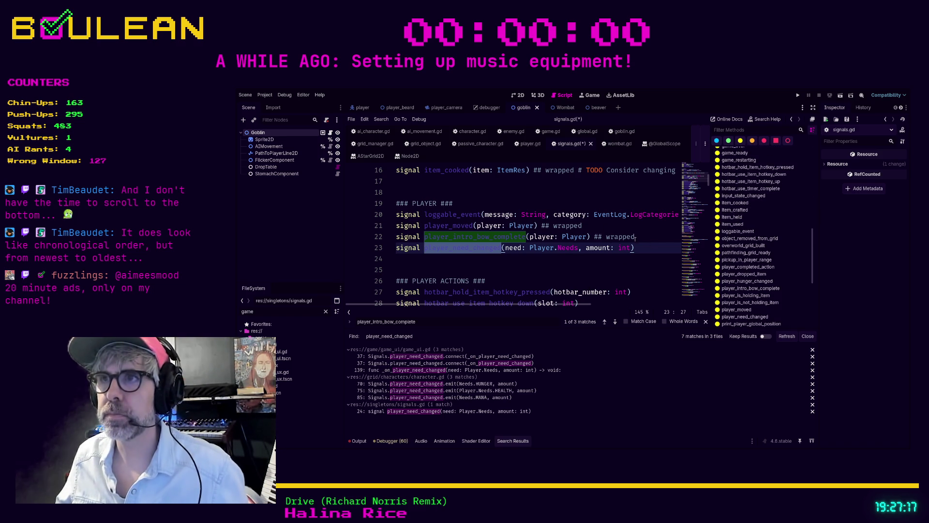
# - Review the player_need_changed declaration, then jump to emit_skill_used in Filter Methods
pyautogui.press('End')
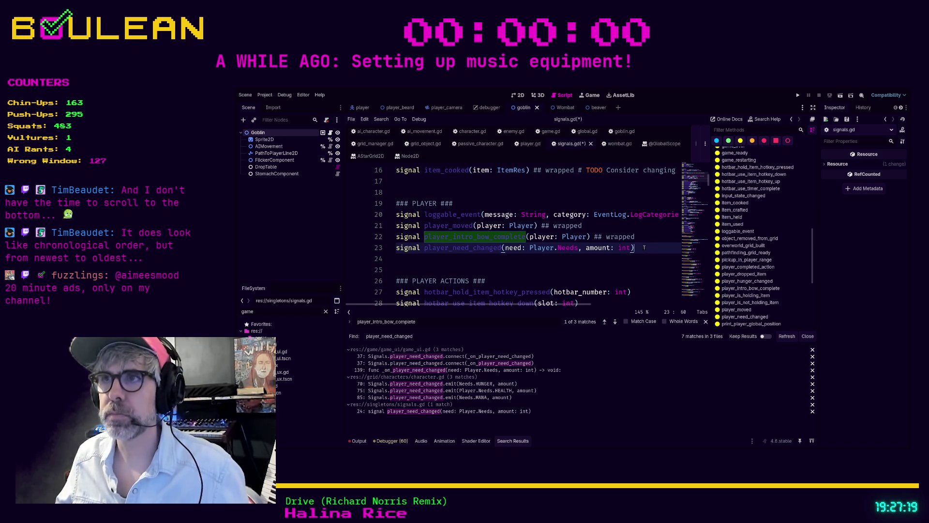
pyautogui.keyDown('shift'); pyautogui.click(432, 247); pyautogui.keyUp('shift')
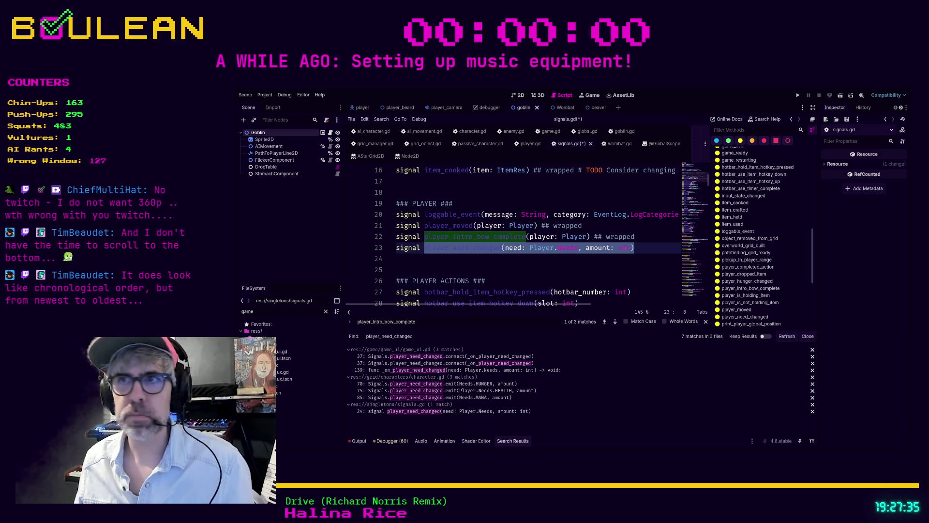
pyautogui.press('End')
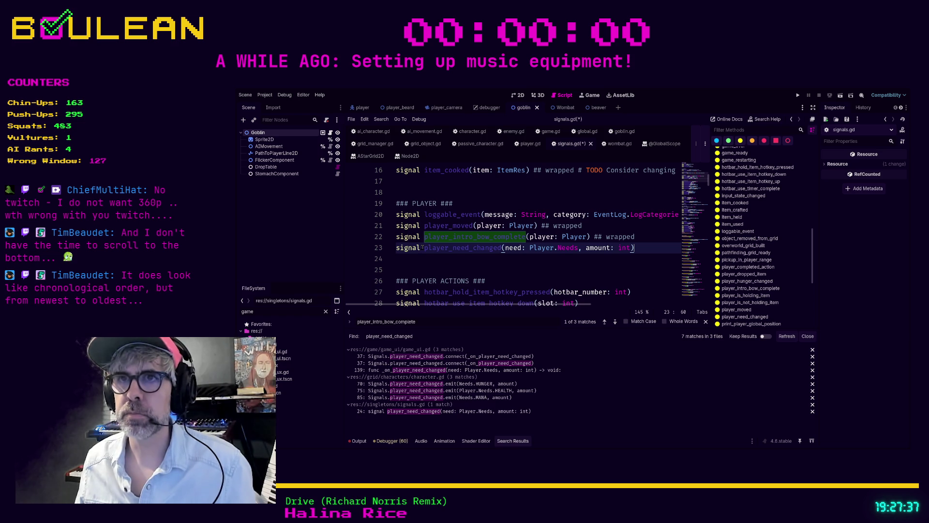
pyautogui.keyDown('shift'); pyautogui.click(425, 248); pyautogui.keyUp('shift')
pyautogui.scroll(6, 766, 255)
pyautogui.scroll(2, 766, 255)
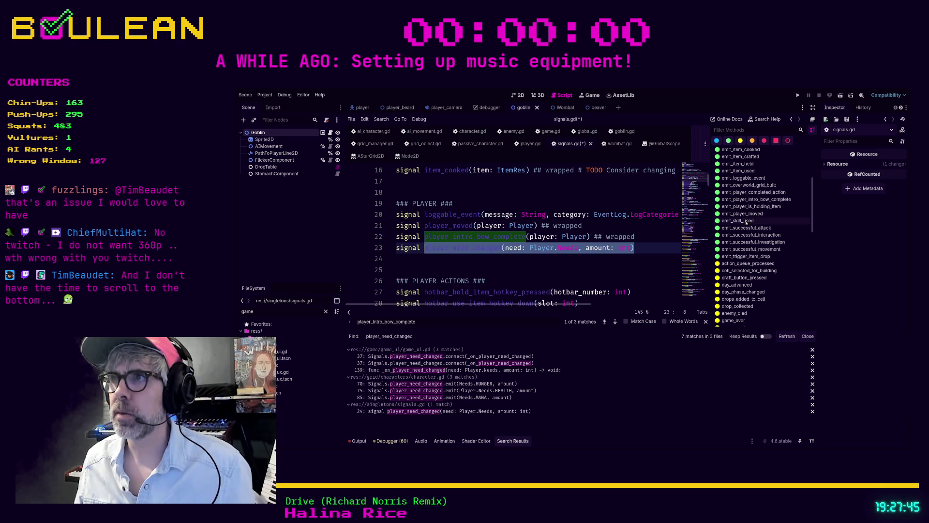
pyautogui.click(746, 221)
# - Above emit_skill_used, write func emit_player_need_changed(need: Player.Needs, amount: int) -> void:
pyautogui.scroll(2, 439, 218)
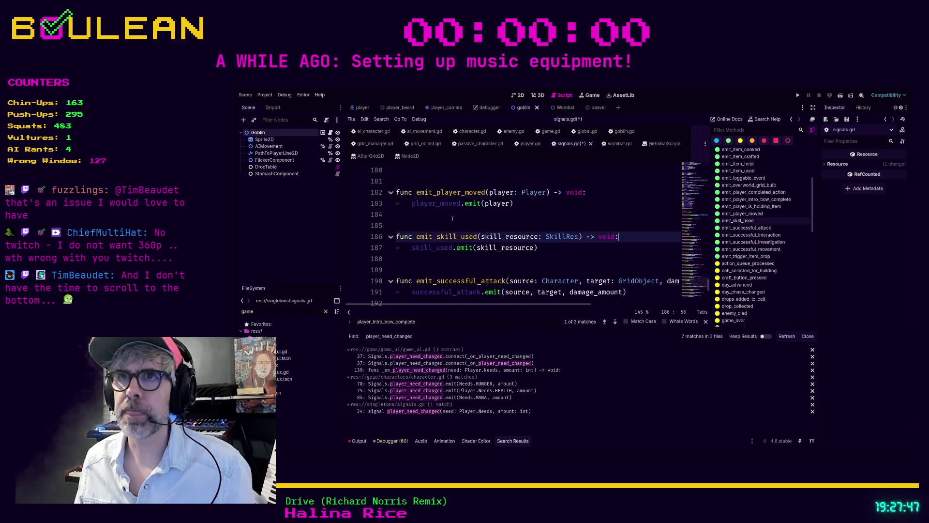
pyautogui.press('Up')
pyautogui.press('Return')
pyautogui.press('Return')
pyautogui.press('Return')
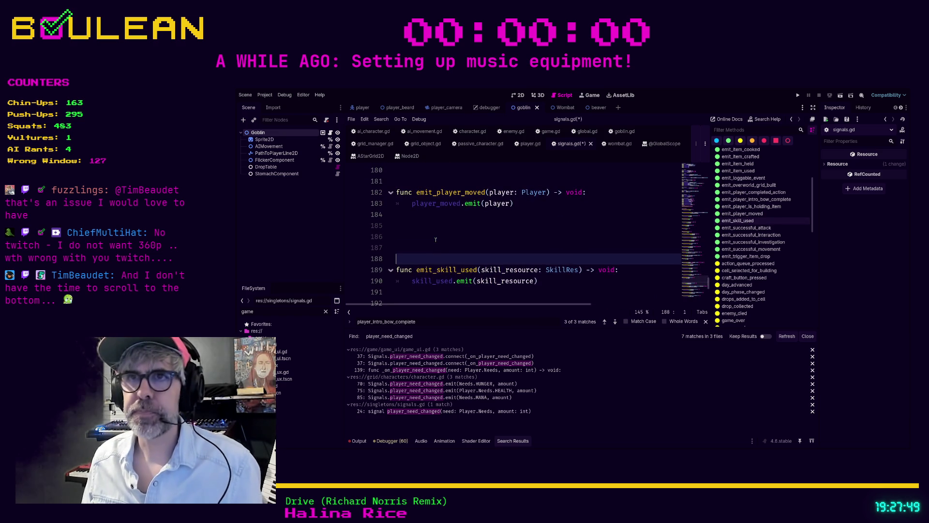
pyautogui.press('Up')
pyautogui.press('Up')
pyautogui.write('func emit_player_Need')
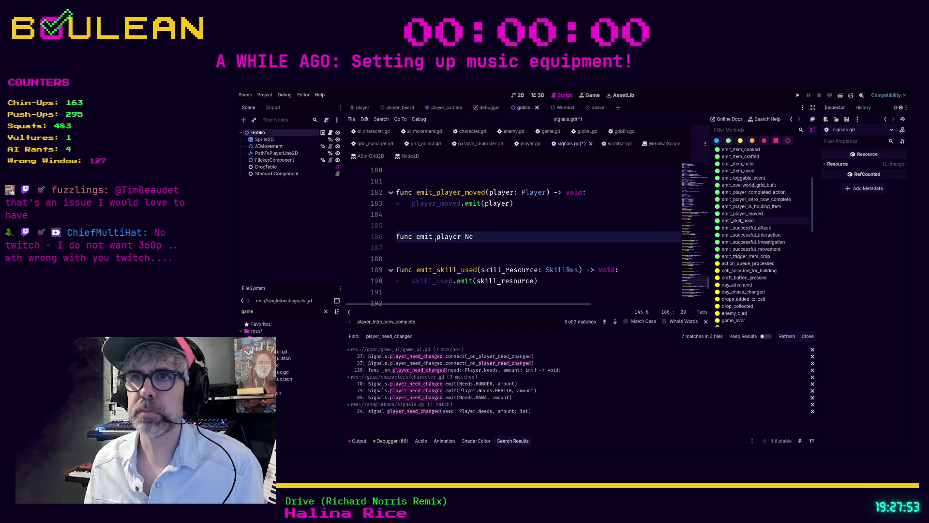
pyautogui.press('BackSpace')
pyautogui.press('BackSpace')
pyautogui.press('BackSpace')
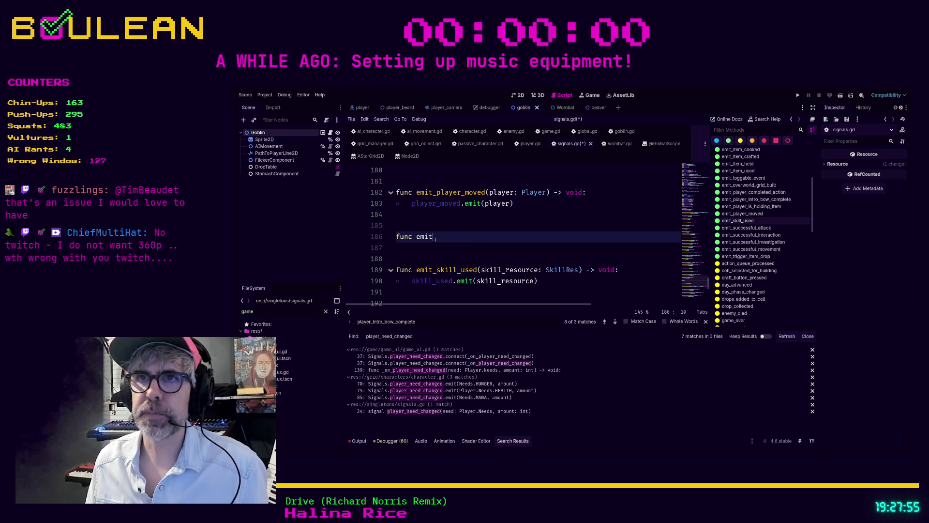
pyautogui.press('BackSpace')
pyautogui.write('player_need_changed(need: Player.Needs, amount: int)')
pyautogui.write('> void:')
pyautogui.press('Return')
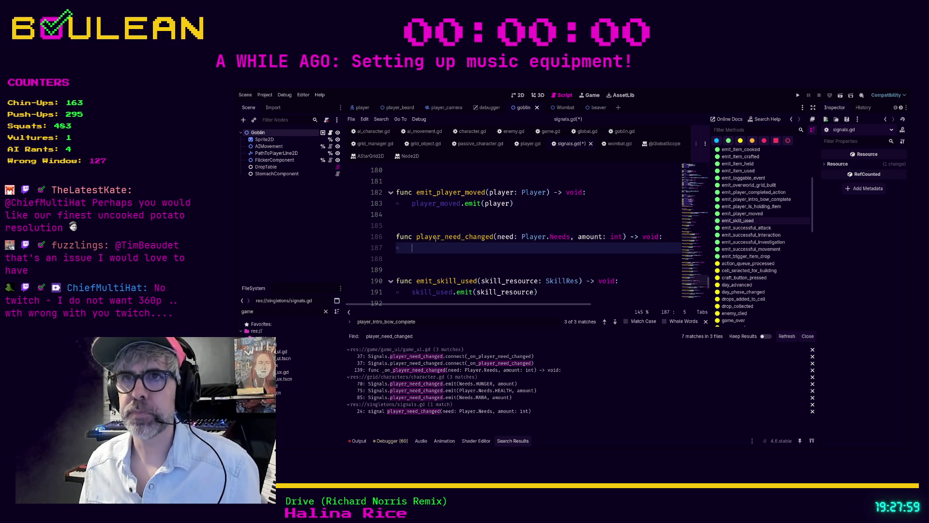
# - Give it the body player_need_changed.emit(need, amount), fix the function name, and save signals.gd
pyautogui.write('player_need')
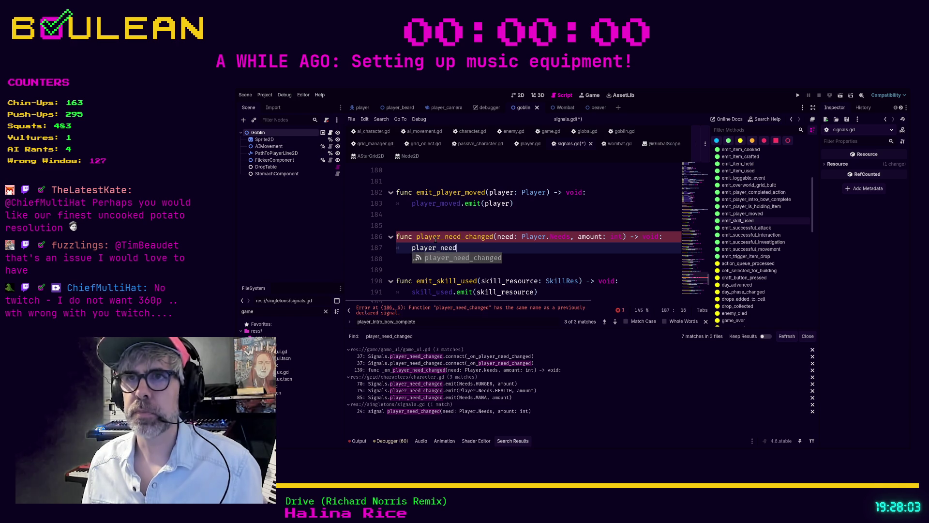
pyautogui.press('Return')
pyautogui.write('.emit(ne')
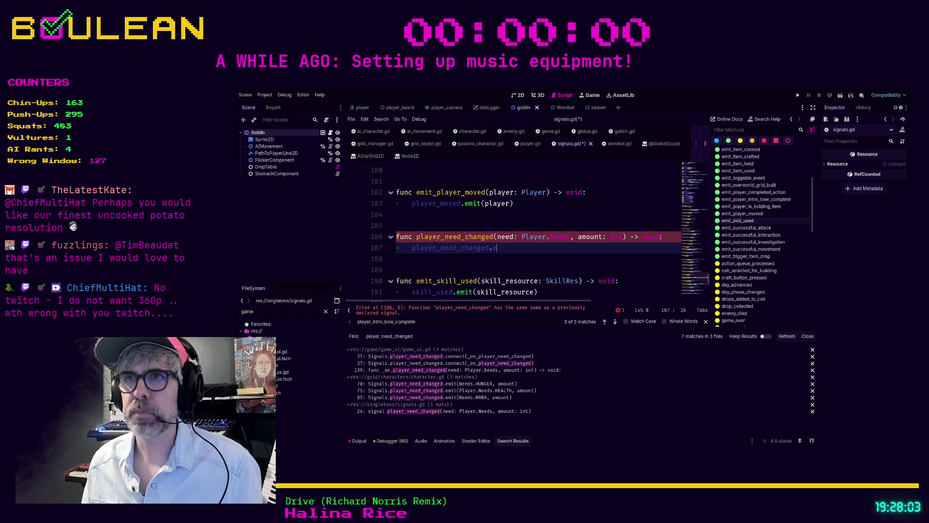
pyautogui.write('ed, amount')
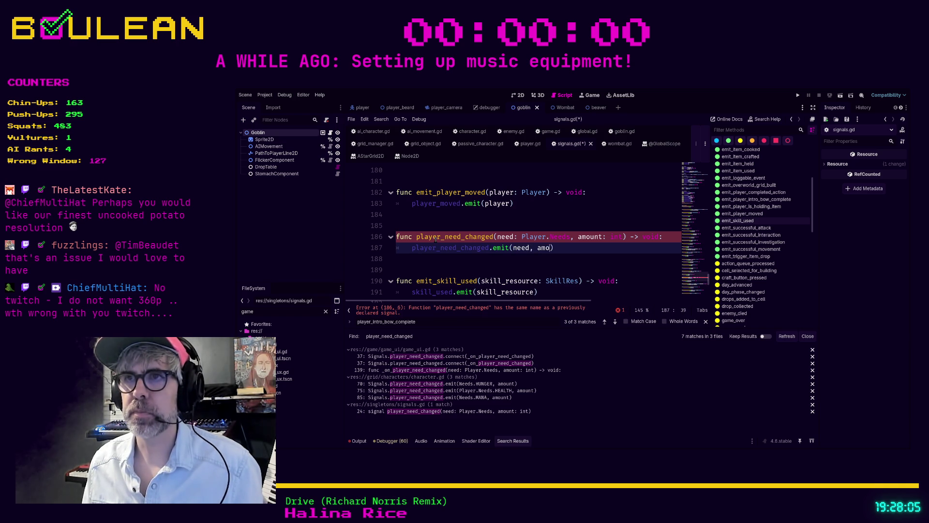
pyautogui.click(492, 264)
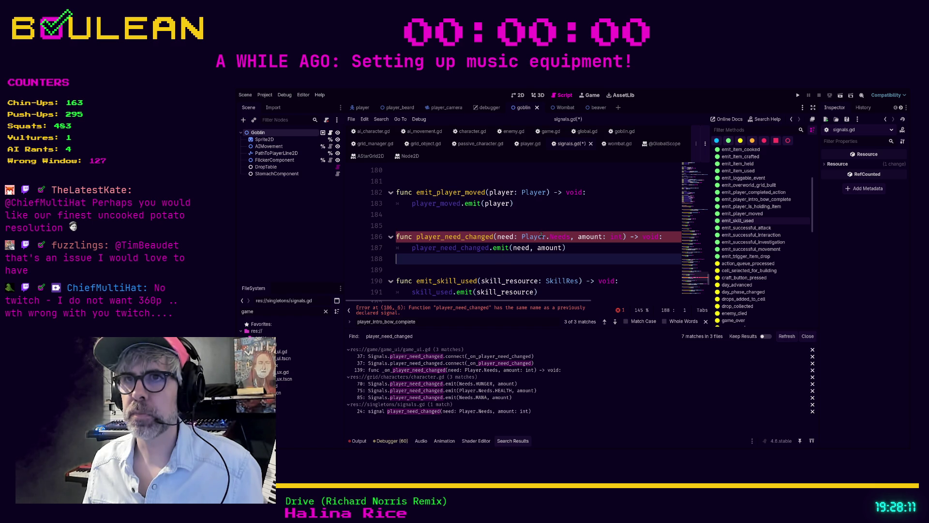
pyautogui.click(418, 237)
pyautogui.write('emit_')
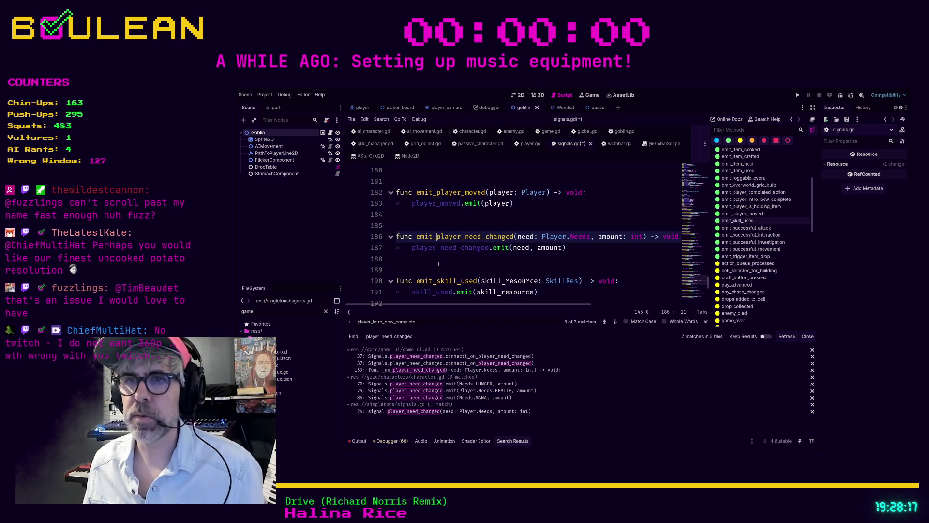
pyautogui.click(439, 263)
pyautogui.hotkey('ctrl', 's')
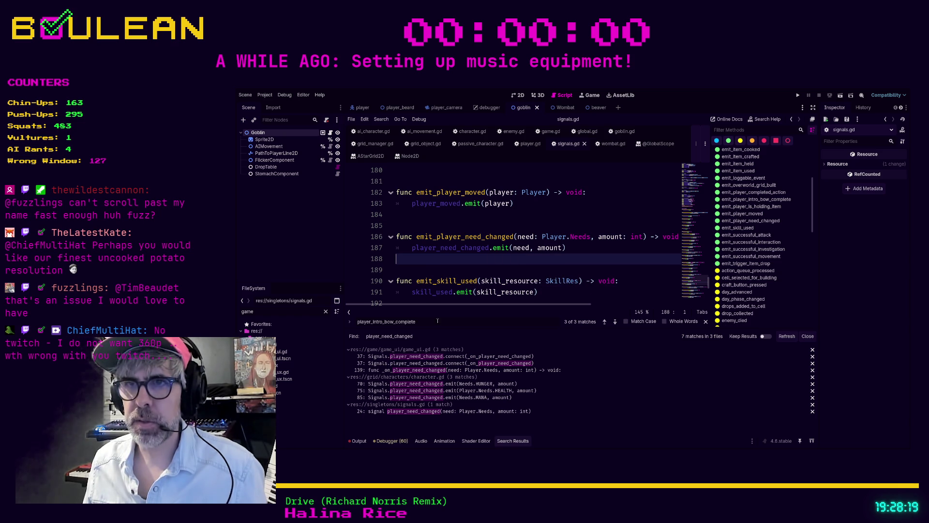
# - Change the health emit call on line 75 of character.gd to Signals.emit_player_need_changed
pyautogui.click(453, 383)
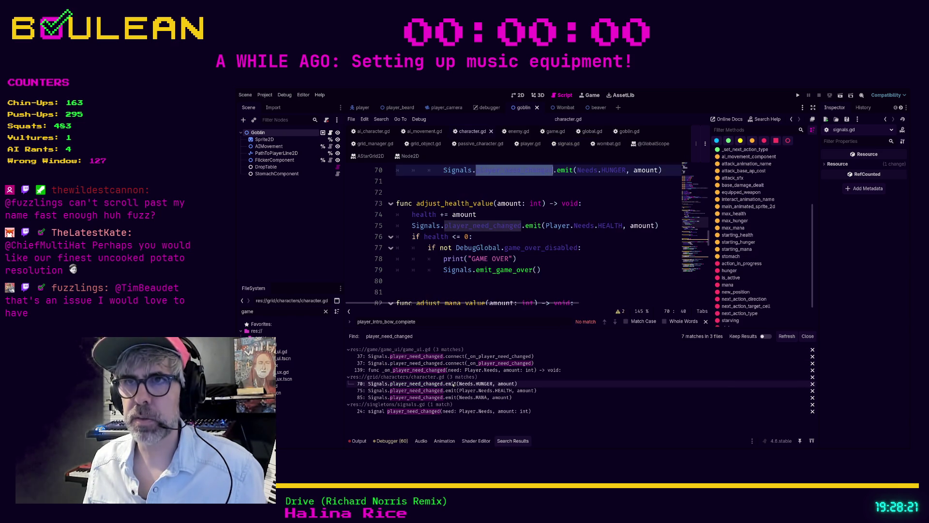
pyautogui.click(537, 236)
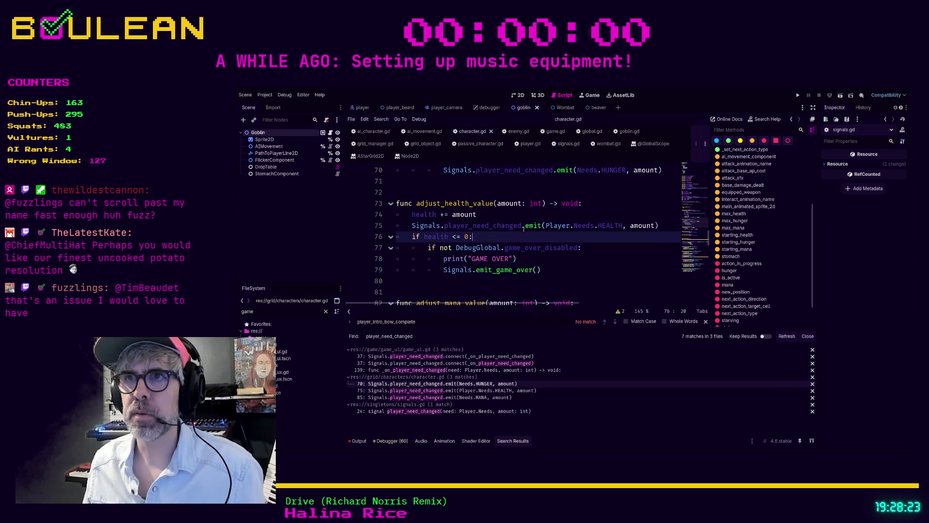
pyautogui.click(444, 226)
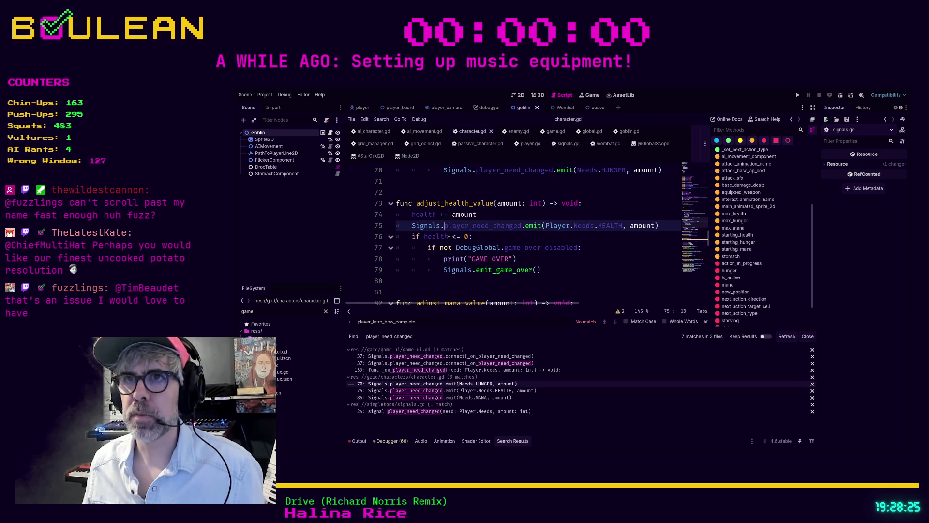
pyautogui.write('emit')
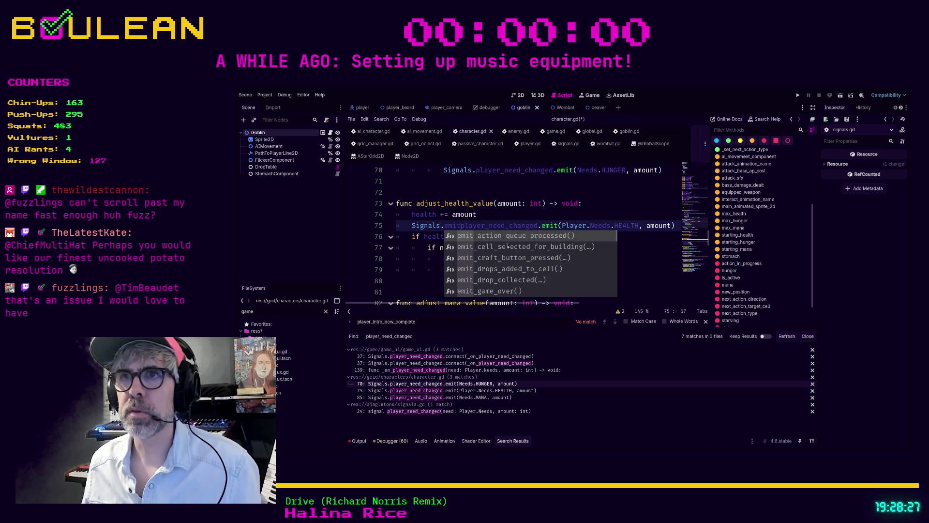
pyautogui.write('_')
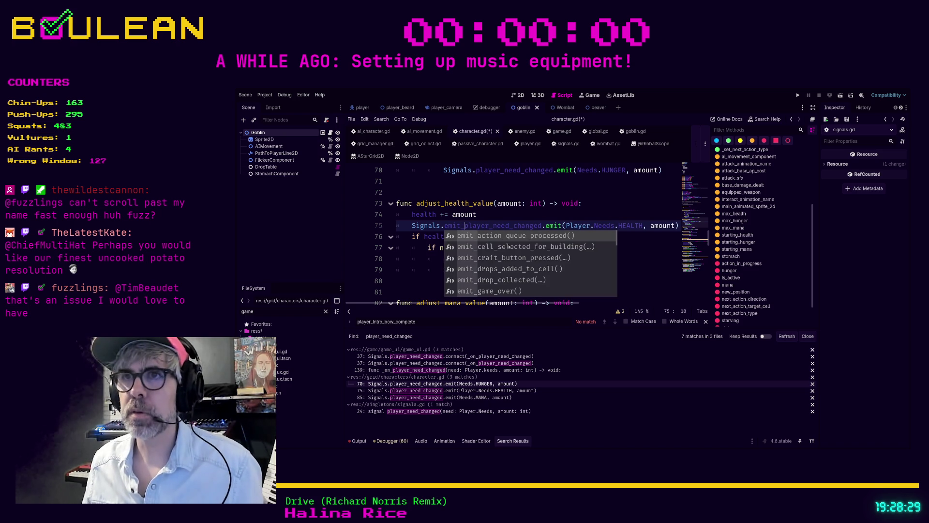
pyautogui.click(558, 226)
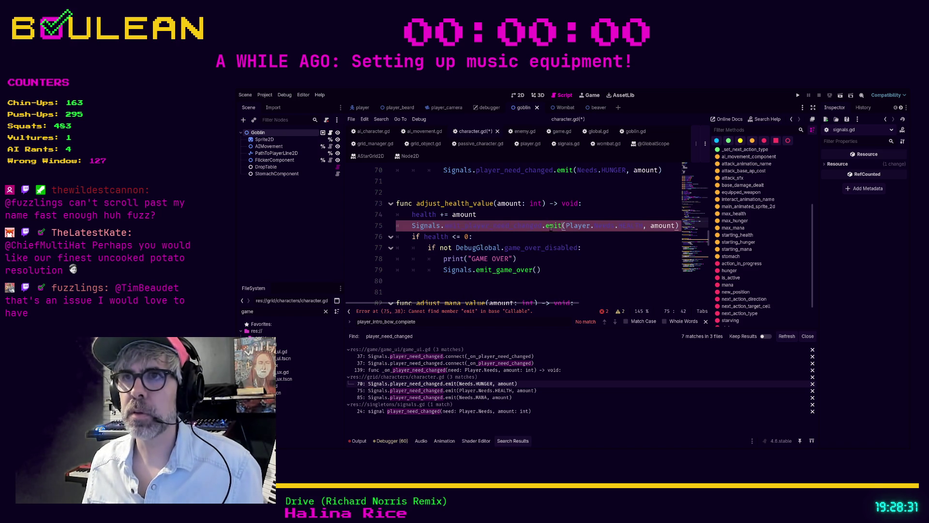
pyautogui.hotkey('shift', 'Left')
pyautogui.hotkey('shift', 'Left')
pyautogui.hotkey('shift', 'Left')
pyautogui.press('BackSpace')
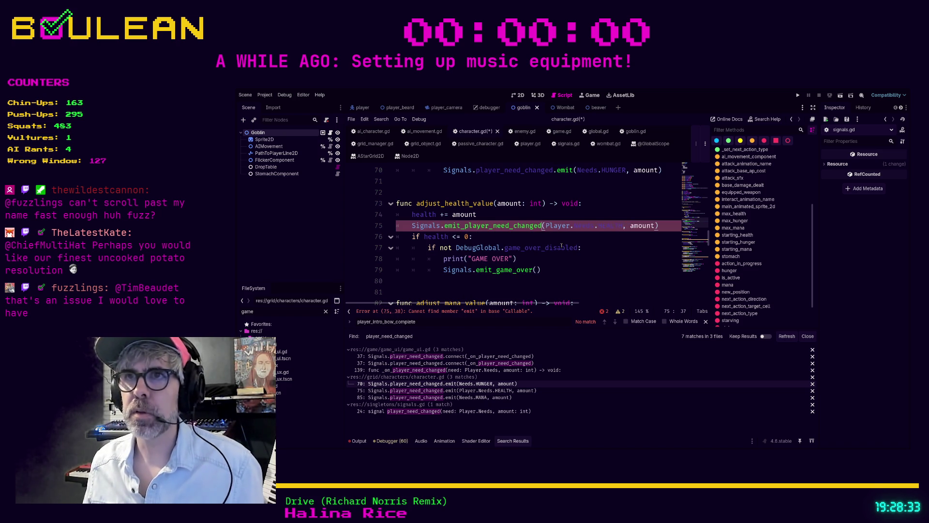
pyautogui.click(521, 240)
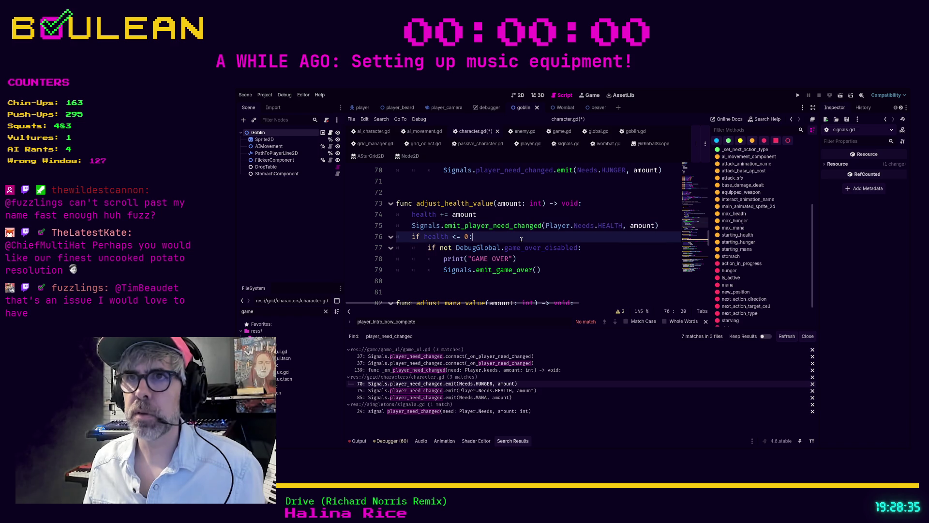
pyautogui.click(528, 225)
pyautogui.write('s')
pyautogui.click(520, 237)
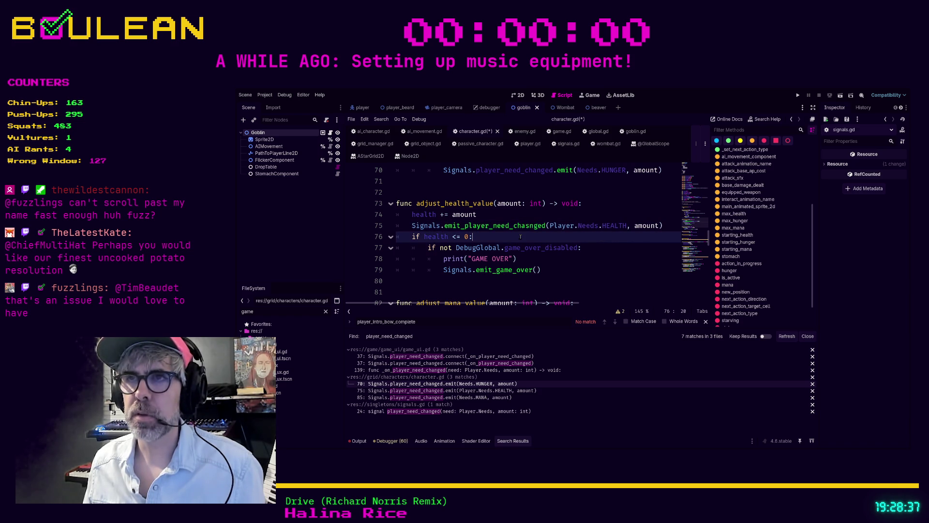
pyautogui.click(529, 225)
pyautogui.press('BackSpace')
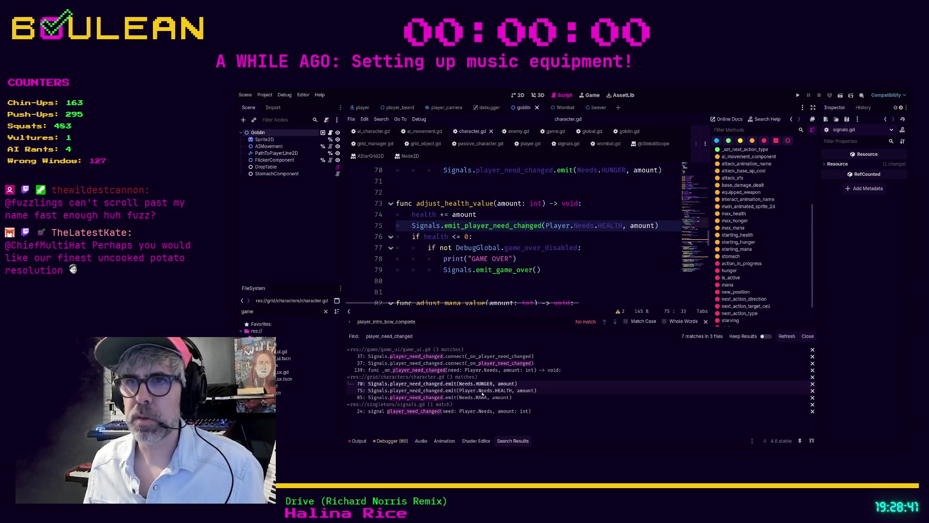
# - Replace the mana emit call on line 85 with emit_player_need_changed and save character.gd
pyautogui.click(450, 391)
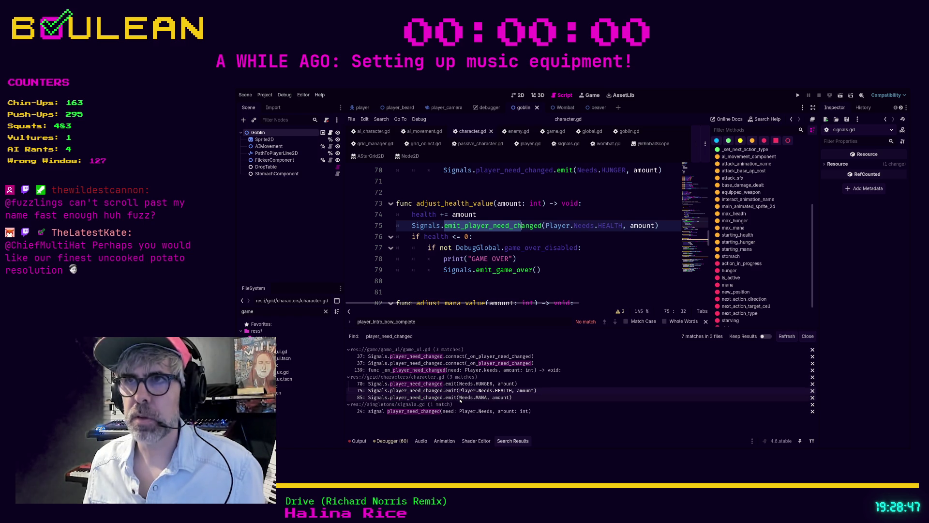
pyautogui.click(460, 398)
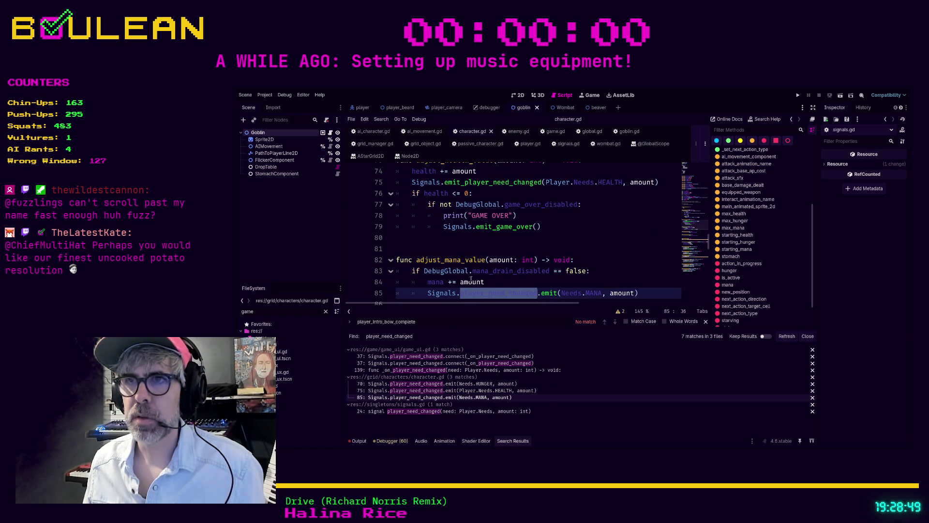
pyautogui.click(556, 293)
pyautogui.scroll(-1, 558, 300)
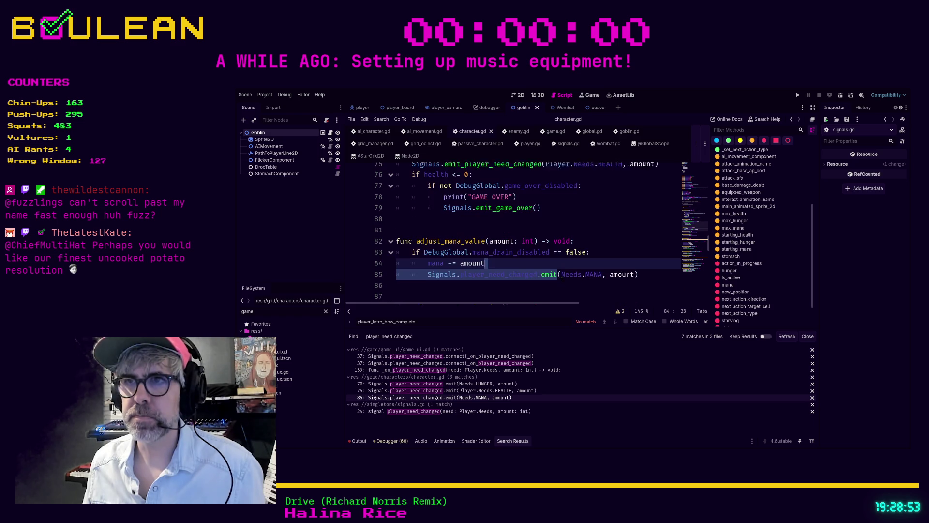
pyautogui.click(558, 270)
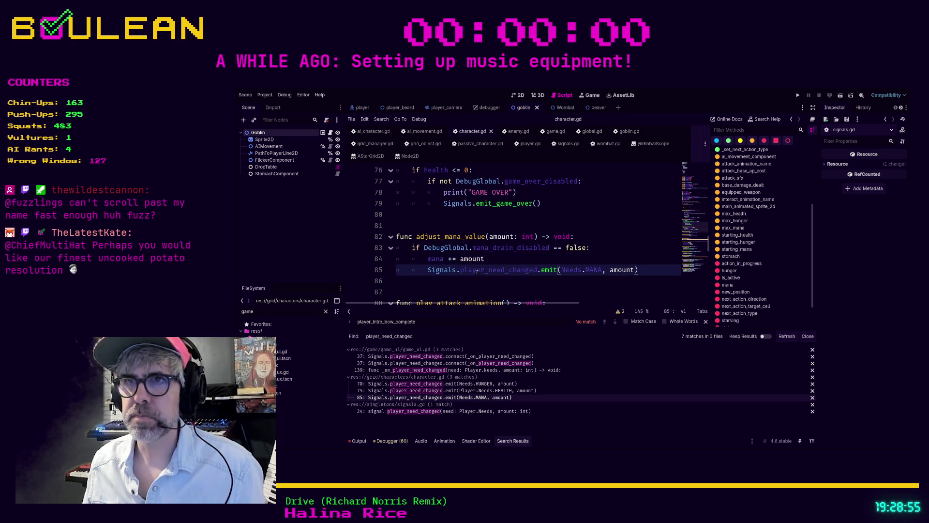
pyautogui.keyDown('shift'); pyautogui.click(459, 270); pyautogui.keyUp('shift')
pyautogui.write('emit_')
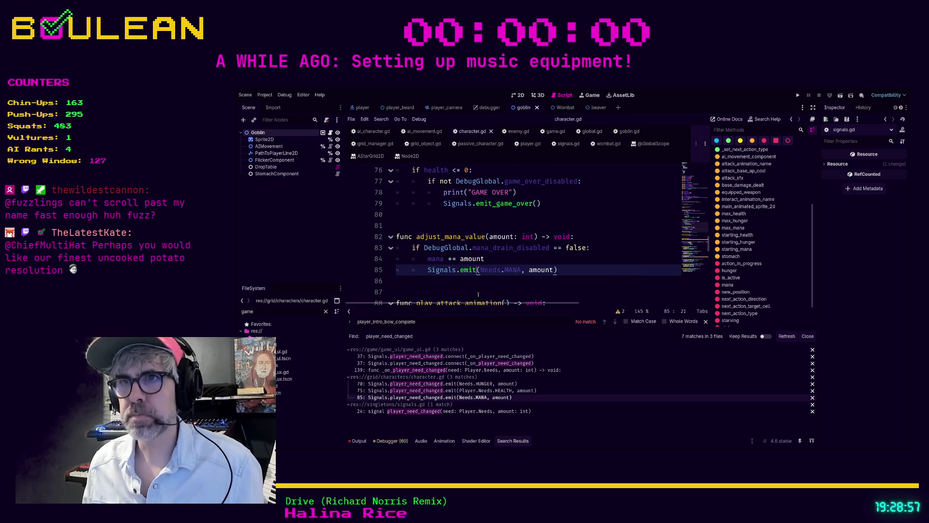
pyautogui.write('player')
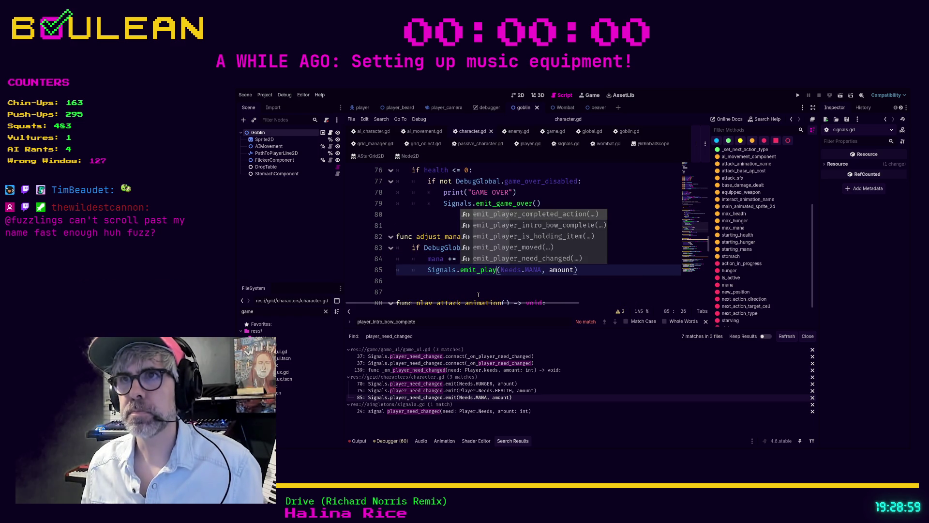
pyautogui.press('Down')
pyautogui.press('Down')
pyautogui.press('Down')
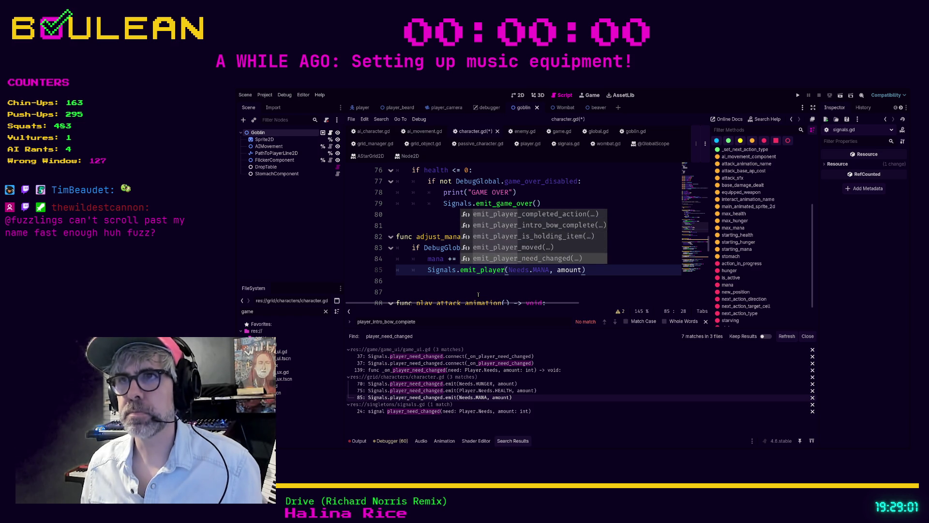
pyautogui.press('Return')
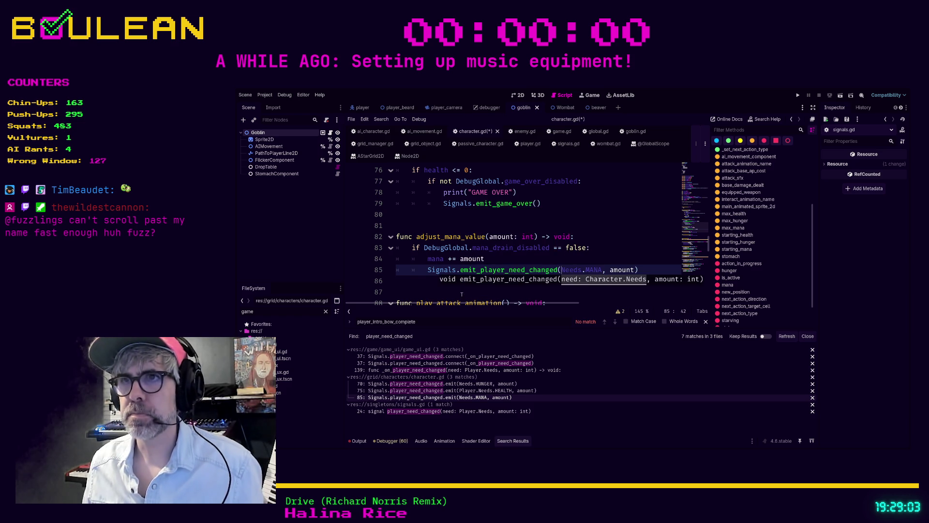
pyautogui.click(434, 293)
pyautogui.hotkey('ctrl', 's')
# - Rerun the project search, narrowed to player_need_changed.emit calls
pyautogui.click(783, 339)
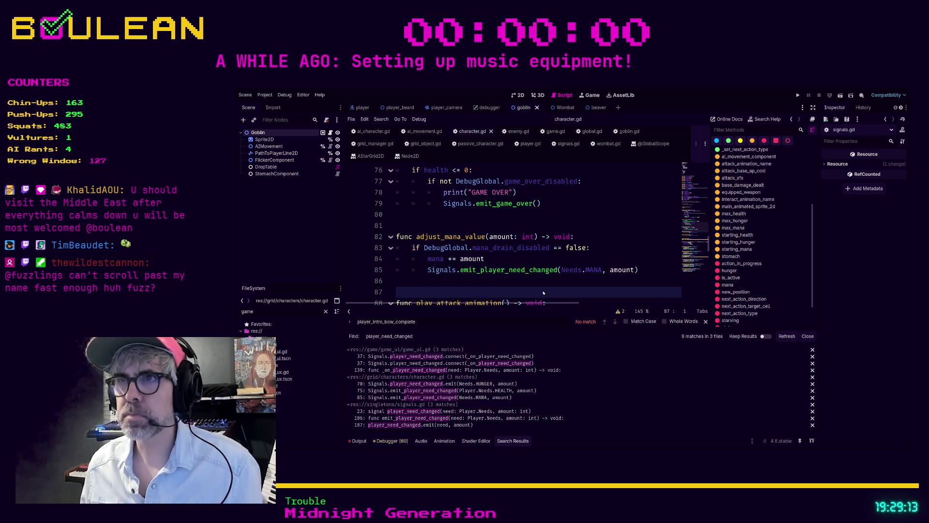
pyautogui.write('.emit')
pyautogui.press('Return')
# - Change line 70's player_need_changed.emit to emit_player_need_changed, save character.gd, and return to signals.gd
pyautogui.click(489, 356)
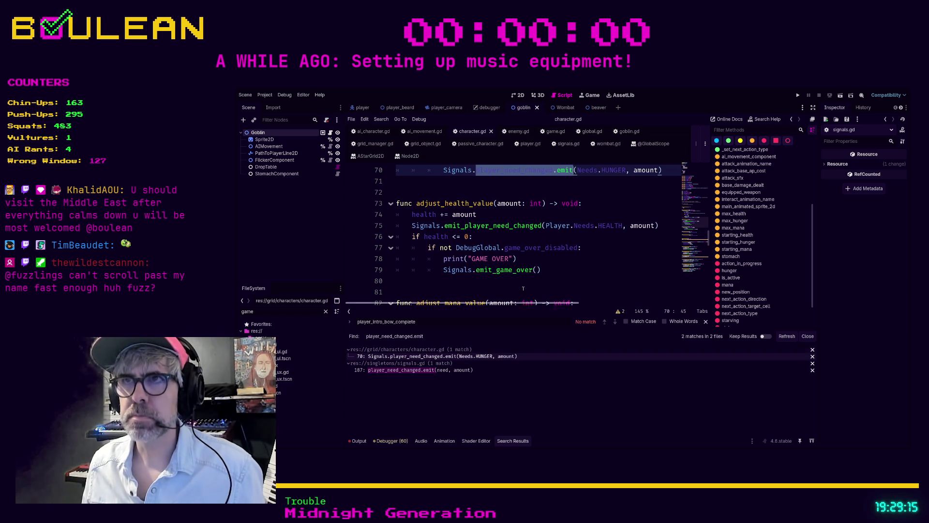
pyautogui.click(575, 170)
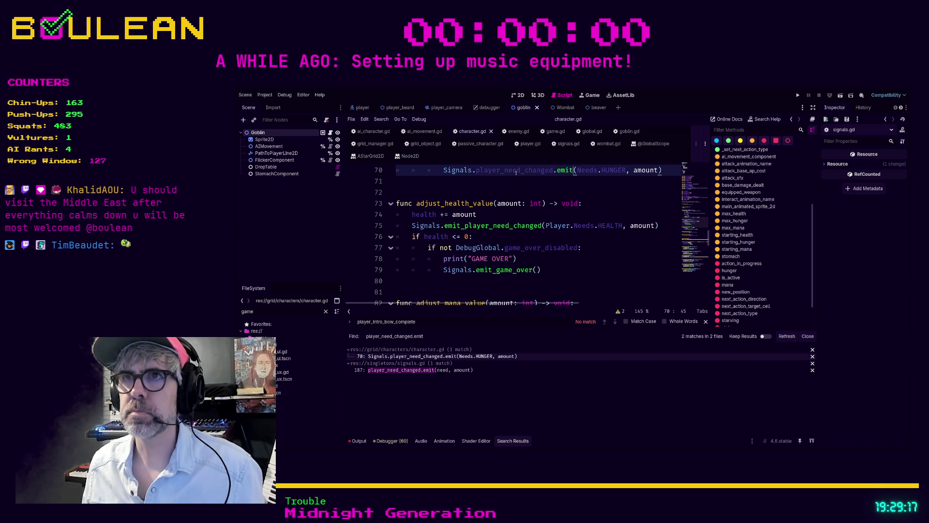
pyautogui.keyDown('shift'); pyautogui.click(477, 170); pyautogui.keyUp('shift')
pyautogui.write('player_need_changed(need: Player.Needs, amount: int)')
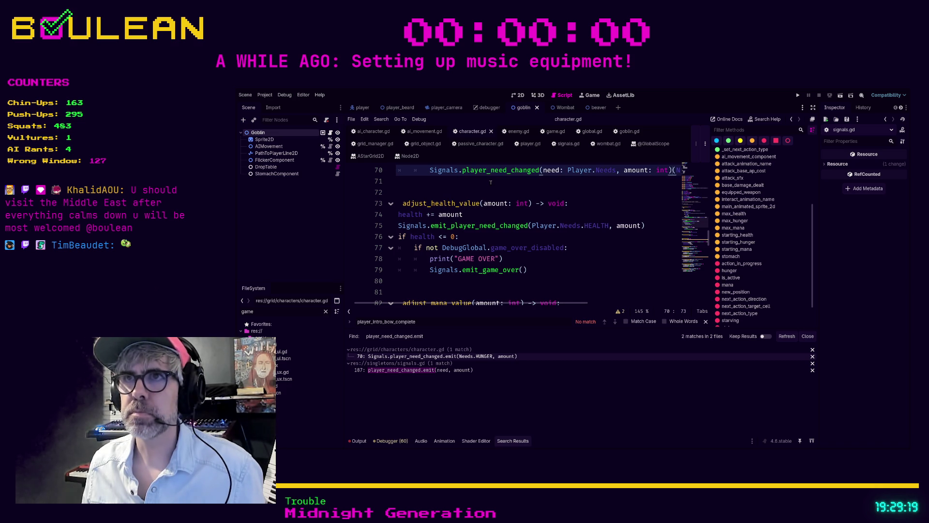
pyautogui.hotkey('ctrl', 'z')
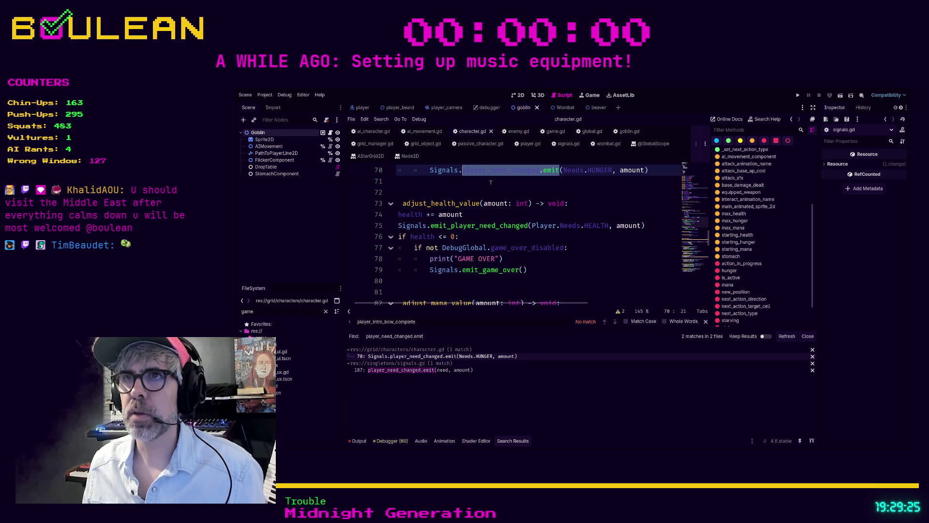
pyautogui.write('emit_play')
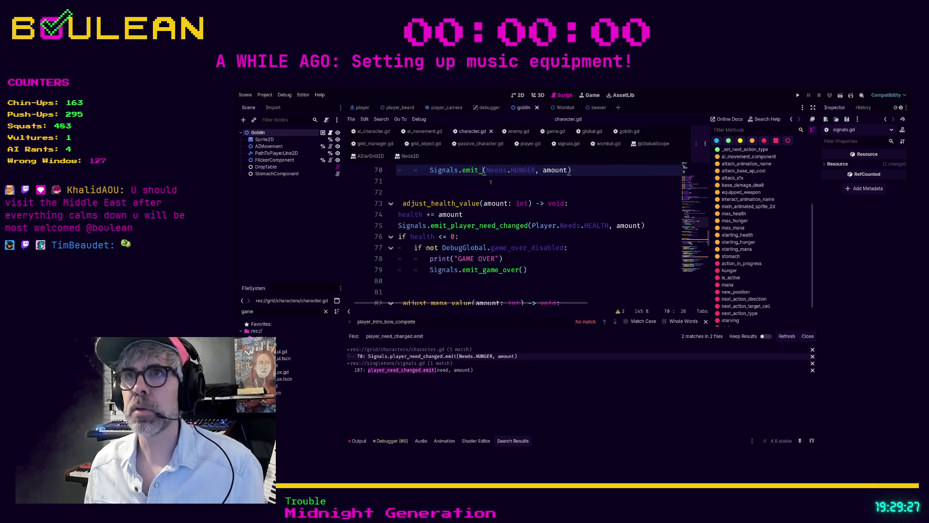
pyautogui.write('er_need_changed')
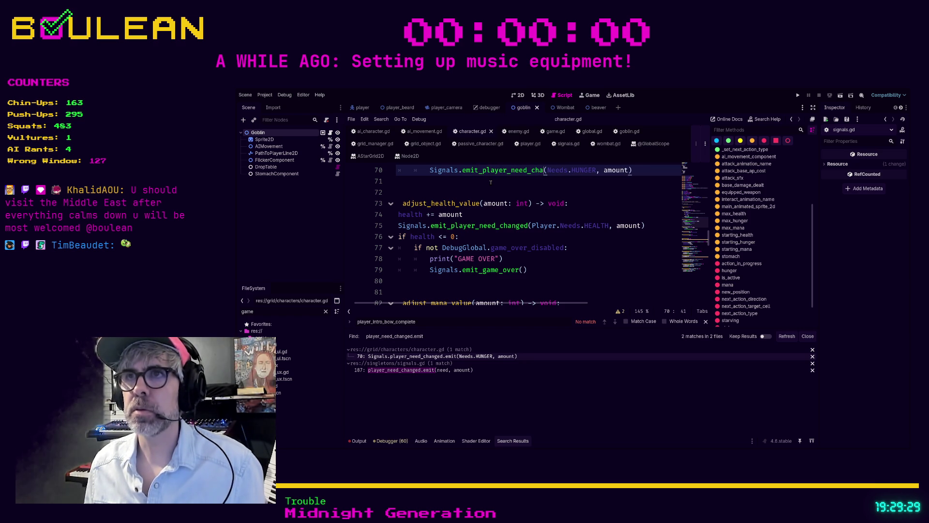
pyautogui.hotkey('ctrl', 'shift', 'Left')
pyautogui.hotkey('ctrl', 'c')
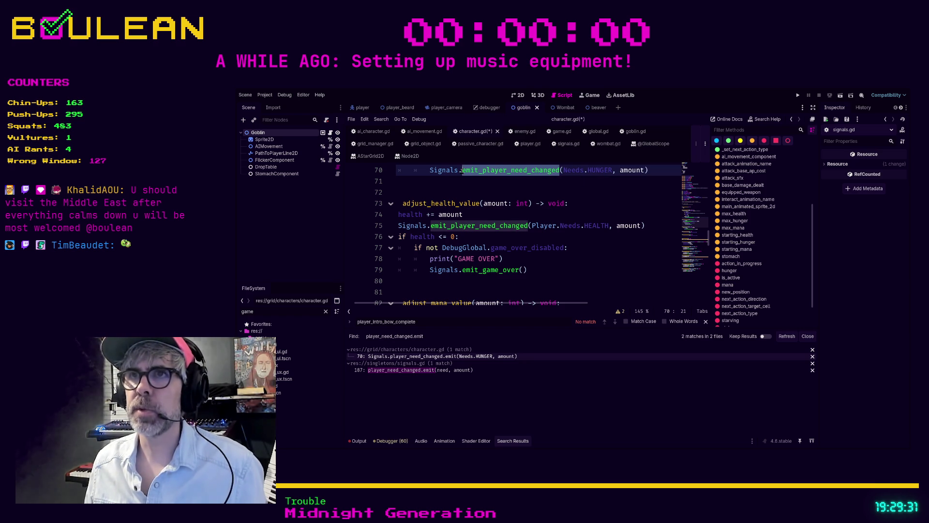
pyautogui.hotkey('ctrl', 's')
pyautogui.click(467, 371)
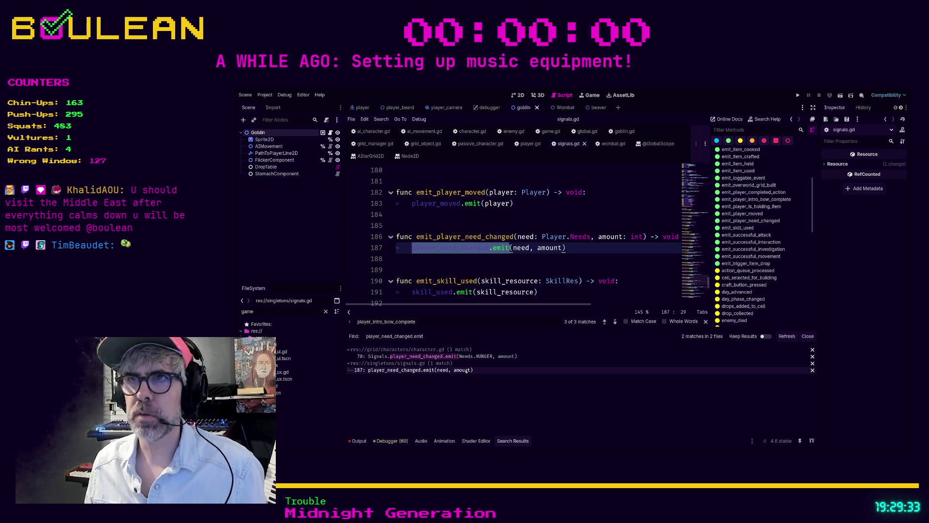
# - Keep line 187's direct player_need_changed emit in signals.gd unchanged and save the file
pyautogui.click(504, 249)
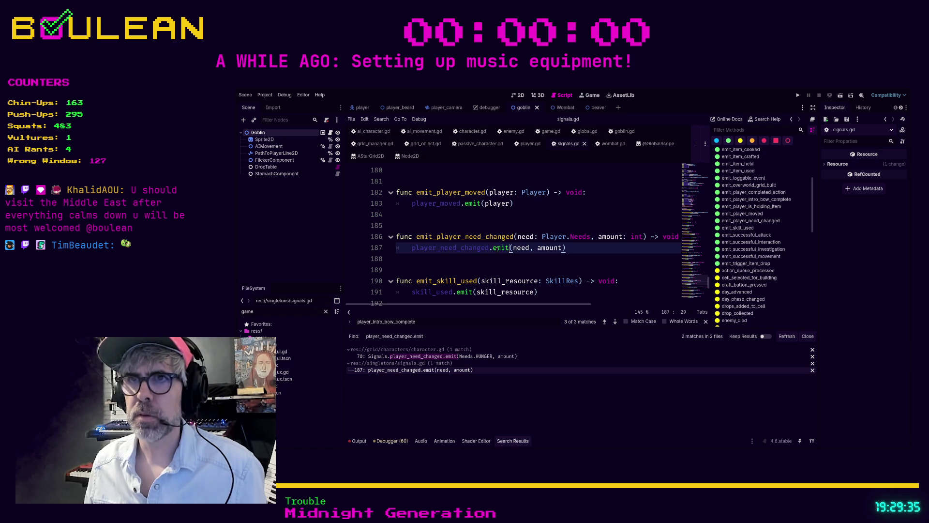
pyautogui.hotkey('ctrl', 'v')
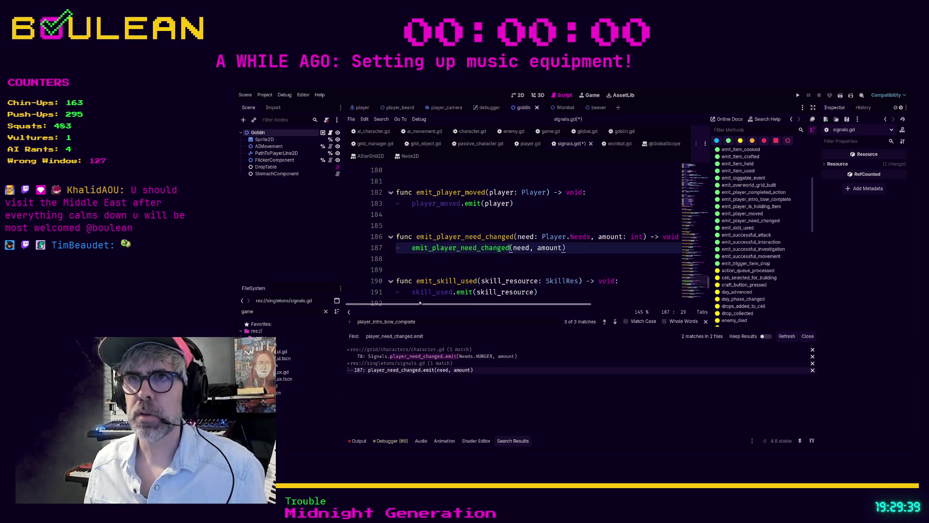
pyautogui.hotkey('ctrl', 'z')
pyautogui.click(429, 257)
pyautogui.hotkey('ctrl', 's')
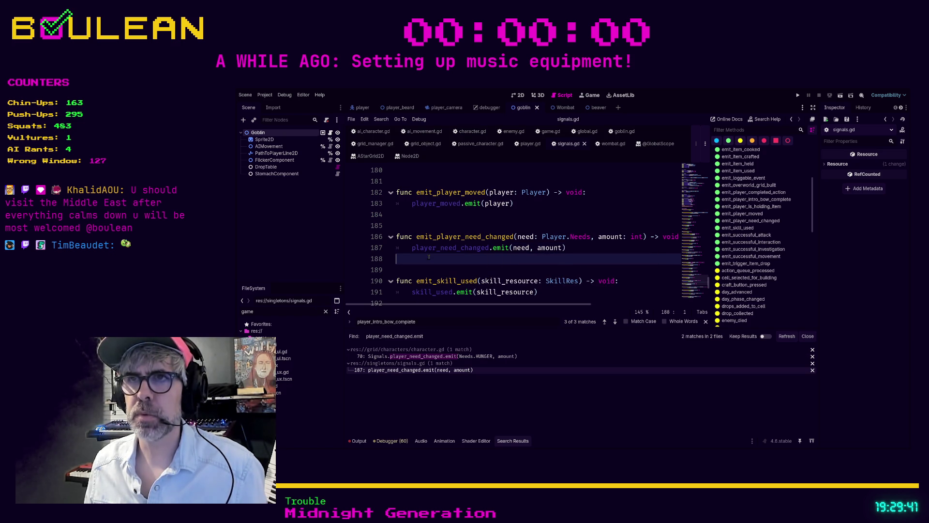
# - Refresh the search results and launch the game to test the change
pyautogui.click(787, 336)
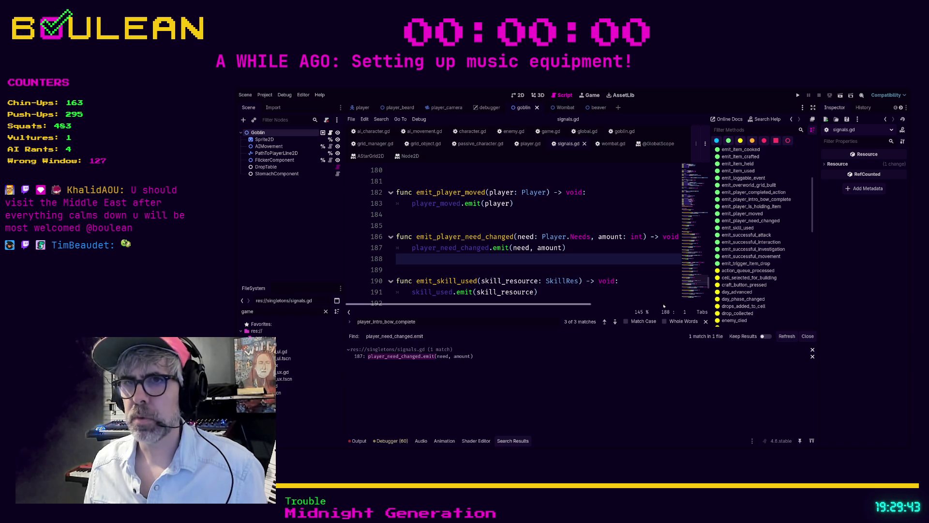
pyautogui.click(568, 271)
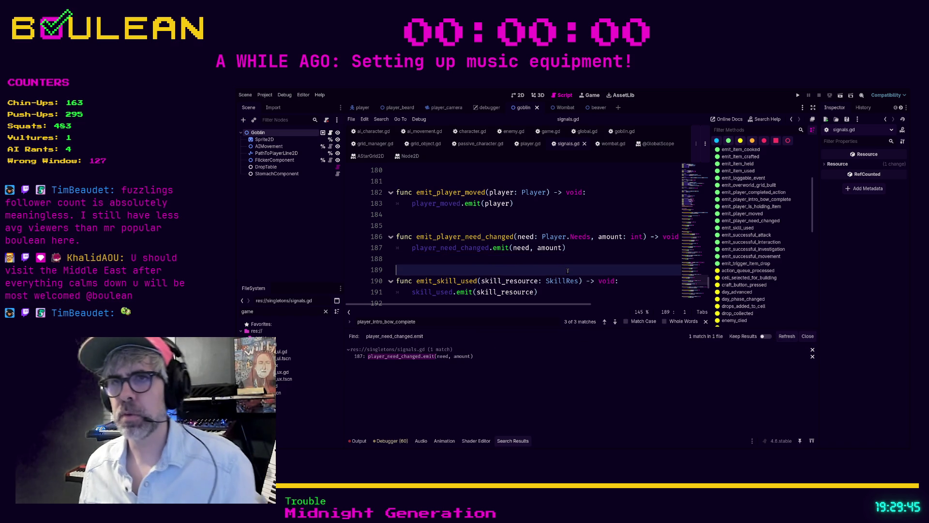
pyautogui.press('F5')
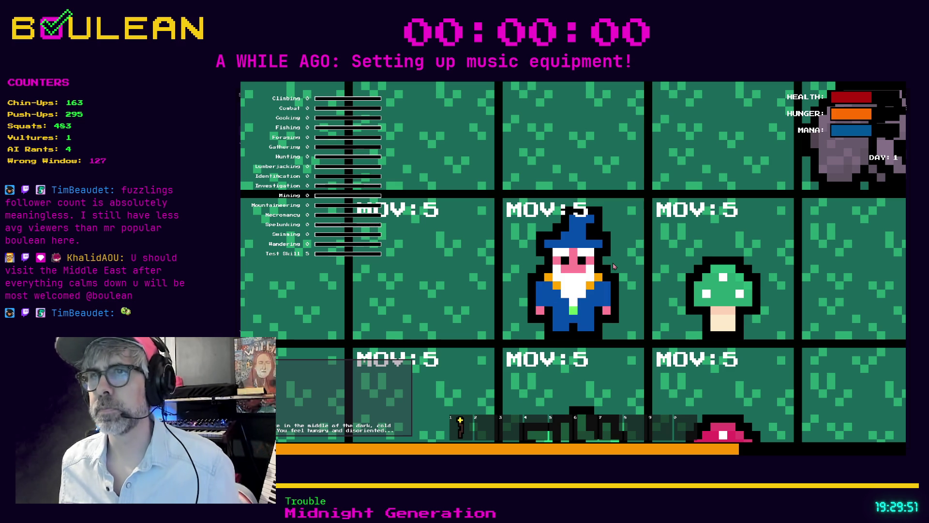
# - Zoom out, move the wizard, craft a Campfire, step down a tile, then stop the game
pyautogui.scroll(-5, 613, 266)
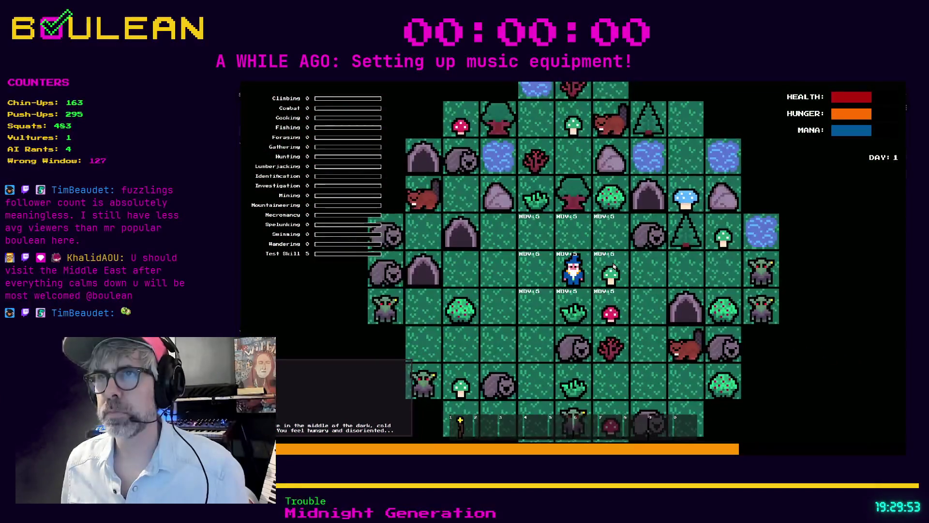
pyautogui.click(612, 265)
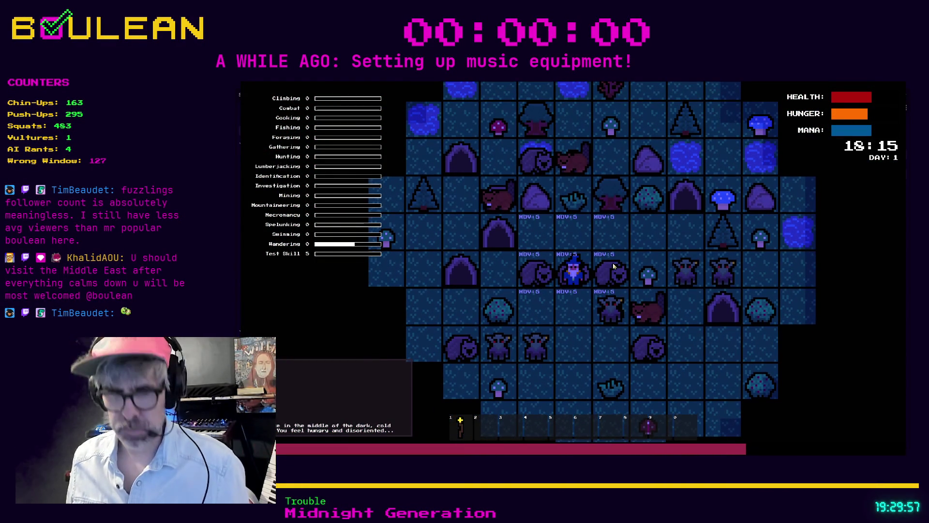
pyautogui.press('c')
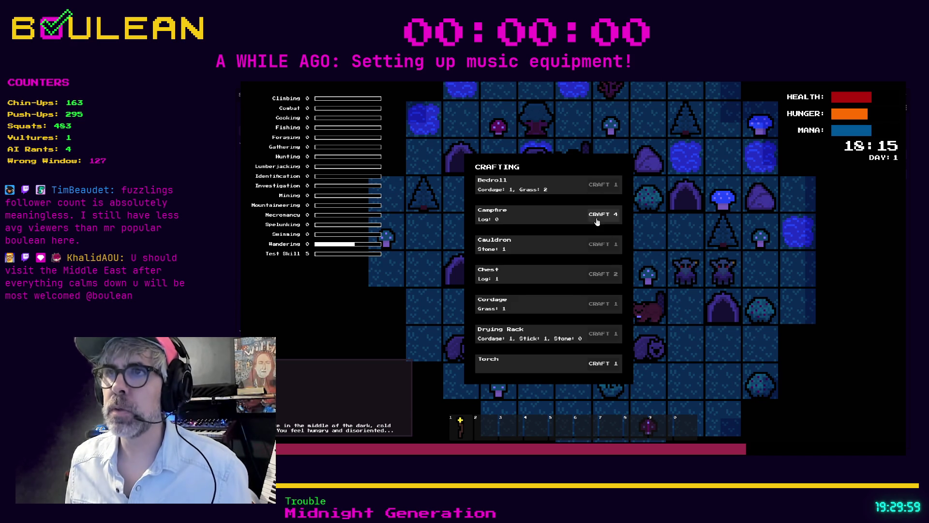
pyautogui.click(599, 223)
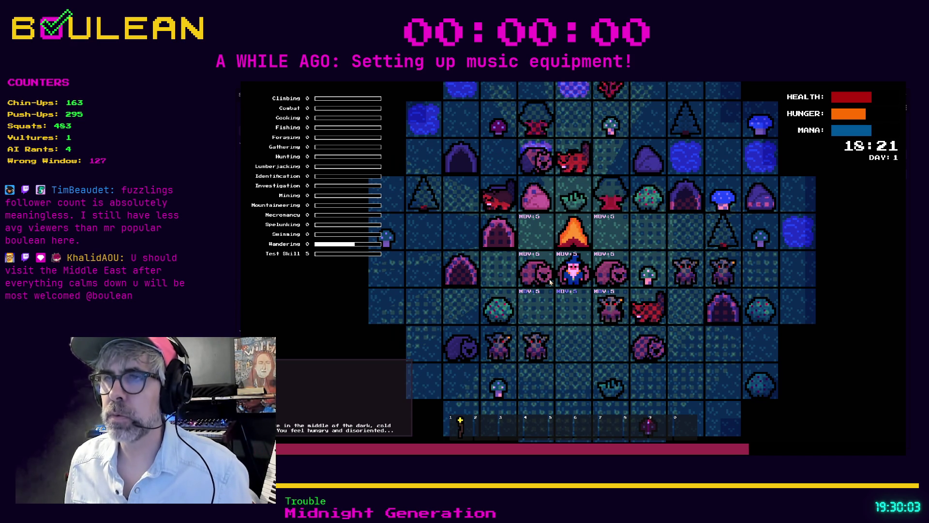
pyautogui.press('s')
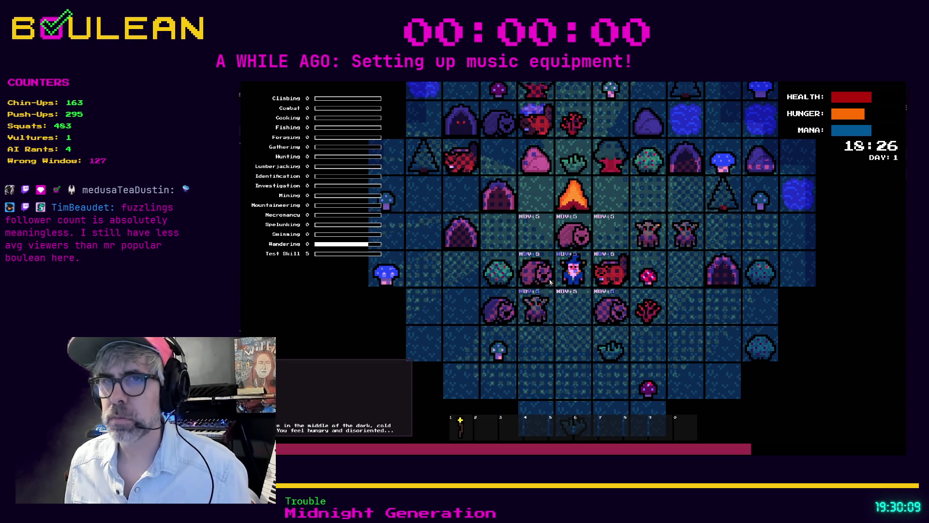
pyautogui.press('F8')
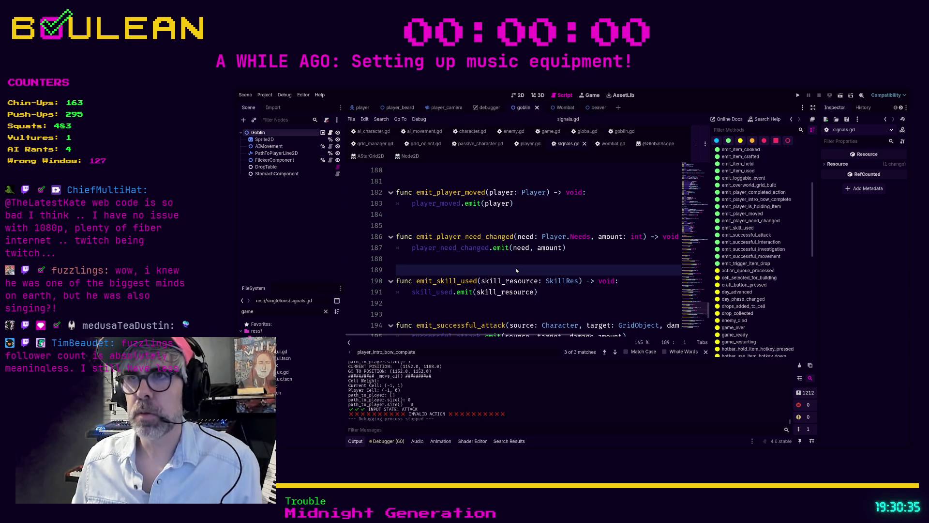
# - Search the project for player_moved.emit and jump to its single match on signals.gd line 183
pyautogui.hotkey('ctrl', 'shift', 'f')
pyautogui.press('Return')
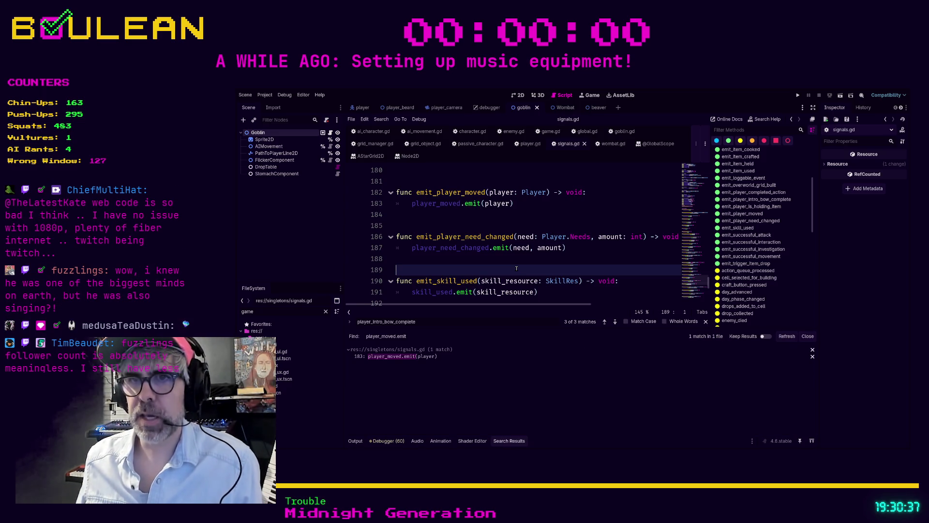
pyautogui.click(439, 357)
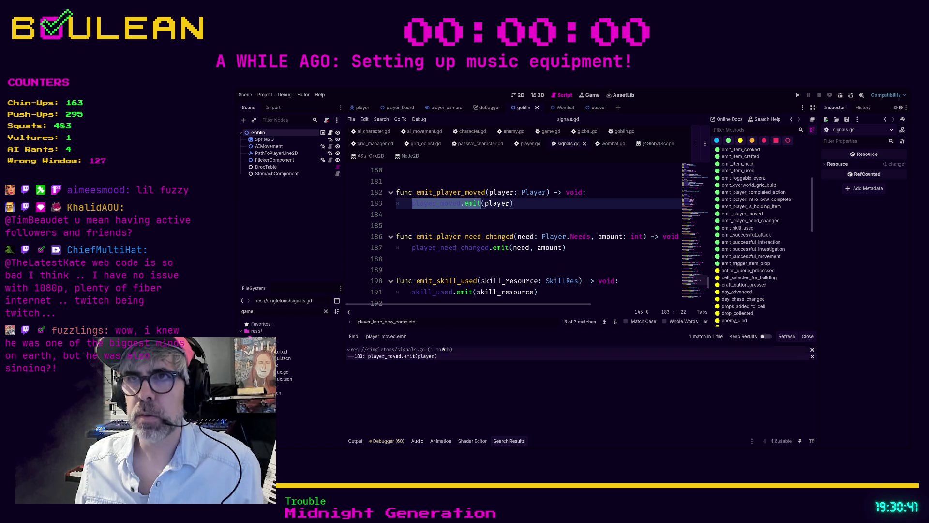
pyautogui.click(460, 221)
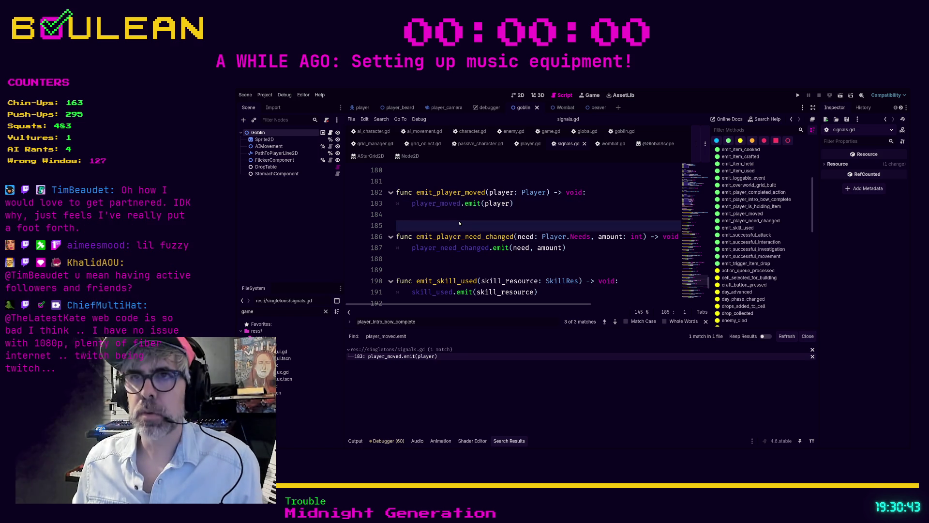
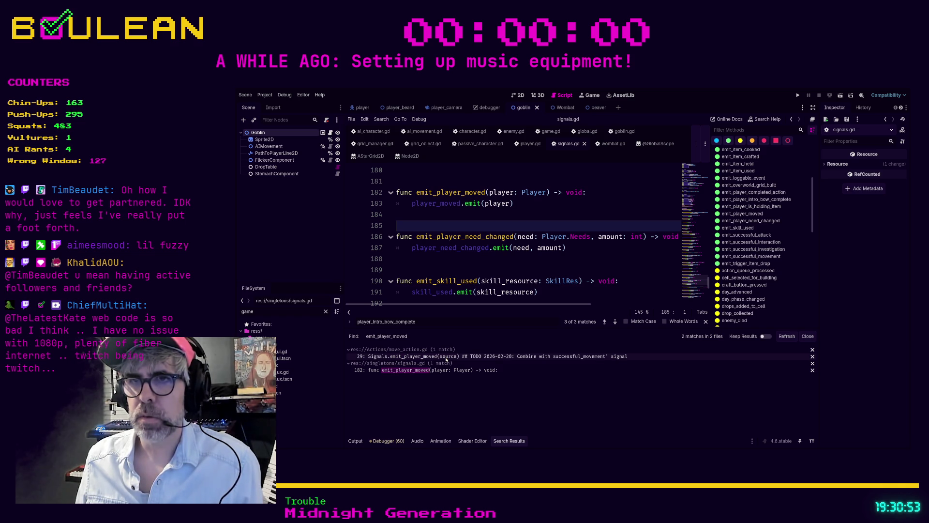
# - Place the cursor on empty line 188 of signals.gd and run the project with F5
pyautogui.click(481, 264)
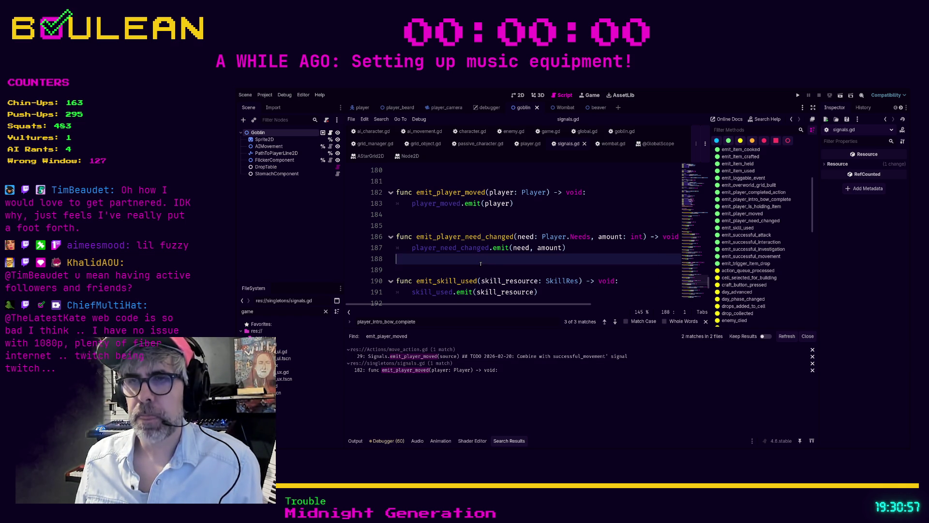
pyautogui.press('F5')
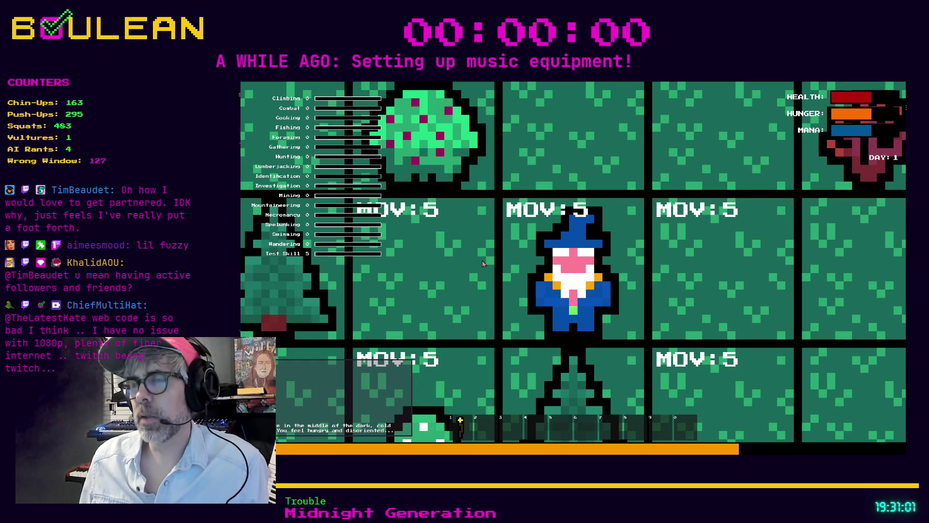
# - Walk the wizard down to the wombat, kill it and collect its raw meat
pyautogui.scroll(-1, 483, 264)
pyautogui.scroll(-3, 483, 264)
pyautogui.press('Up')
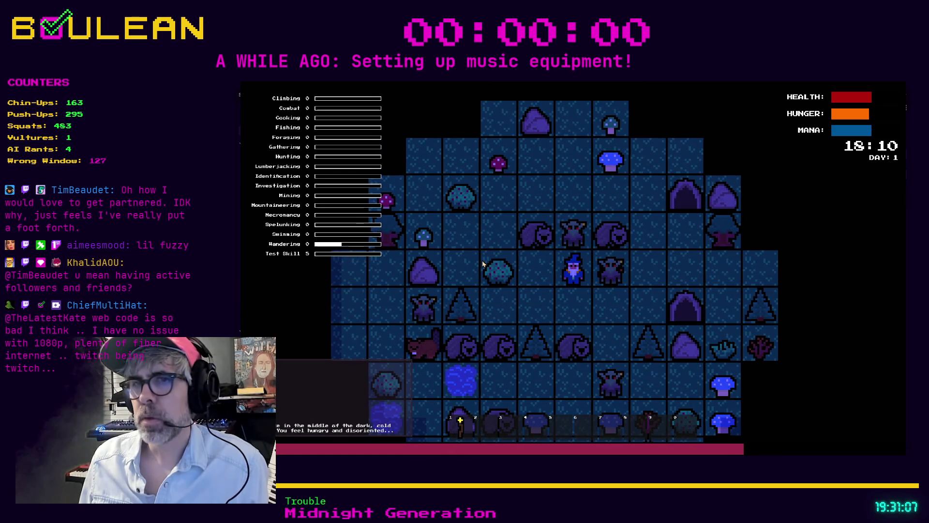
pyautogui.press('Down')
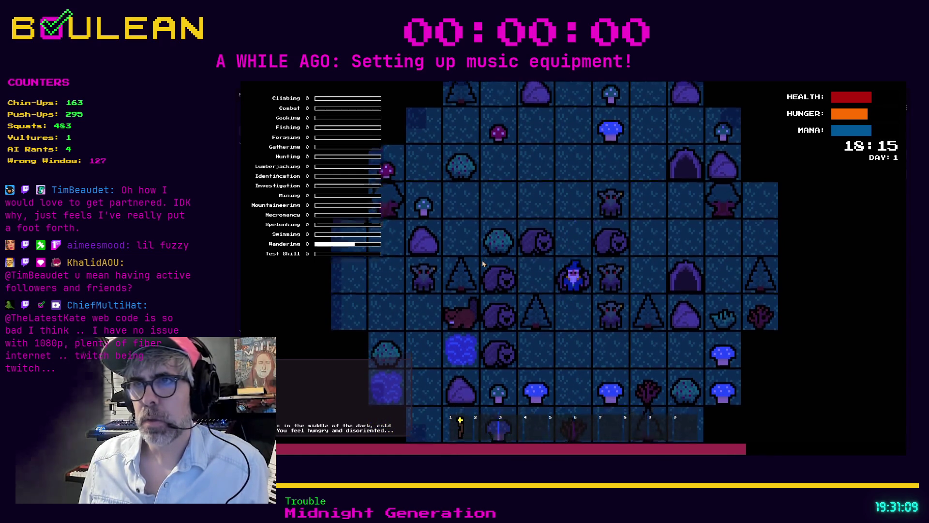
pyautogui.press('Down')
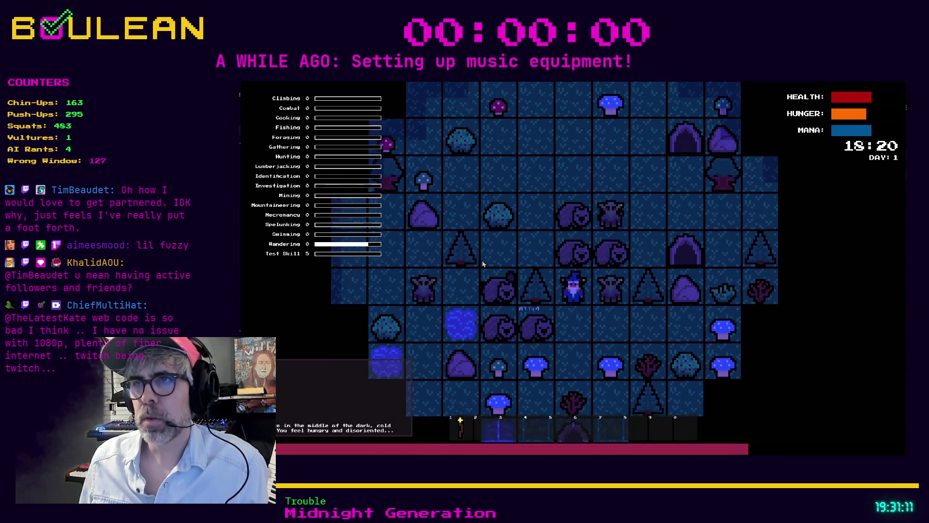
pyautogui.press('Down')
pyautogui.press('Left')
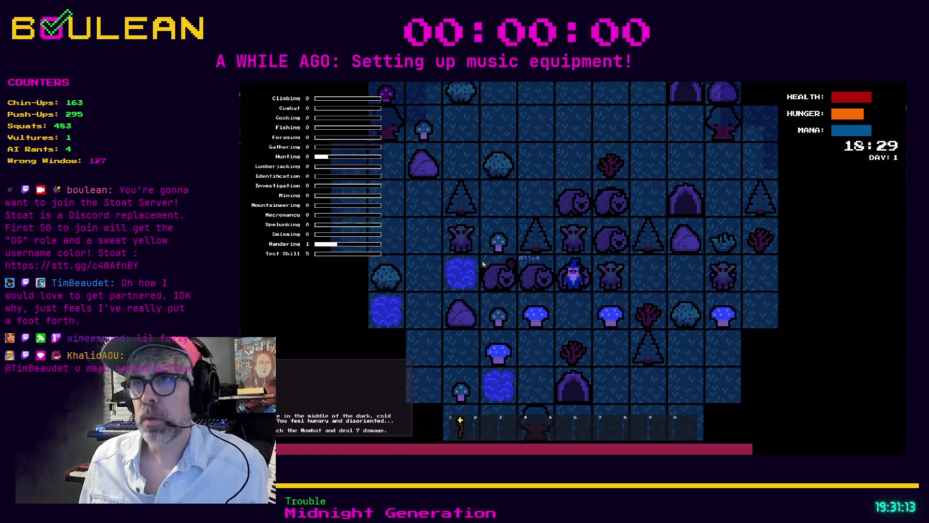
pyautogui.press('Left')
pyautogui.press('Left')
pyautogui.press('Left')
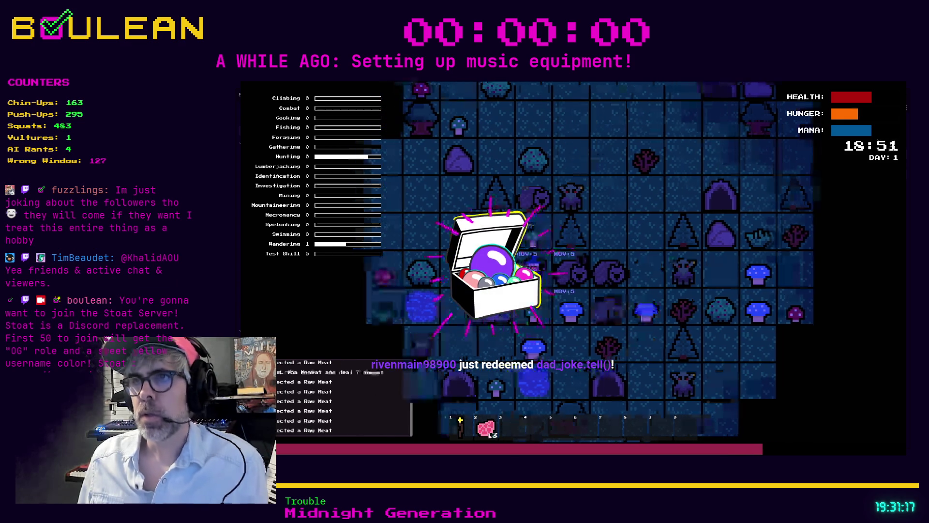
pyautogui.press('g')
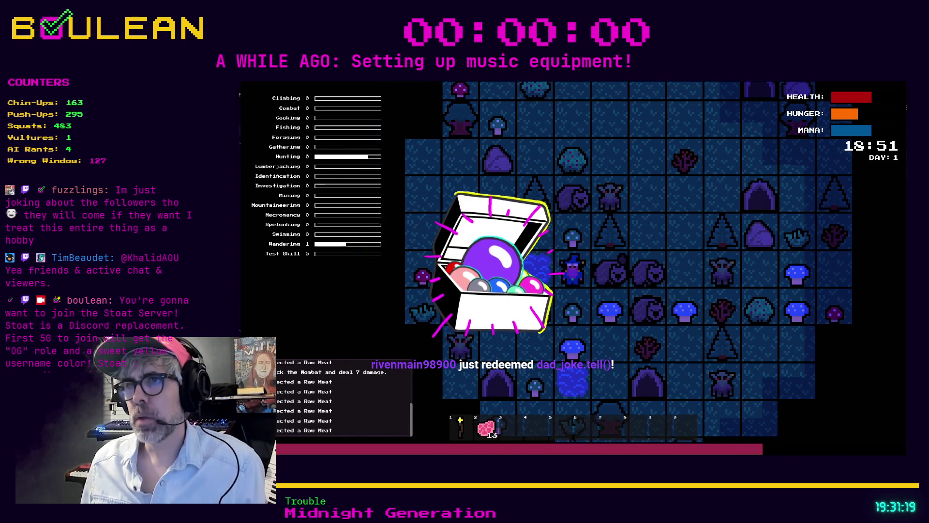
# - Move the wizard further down and left, then stop the game and return to line 191 of signals.gd
pyautogui.press('Down')
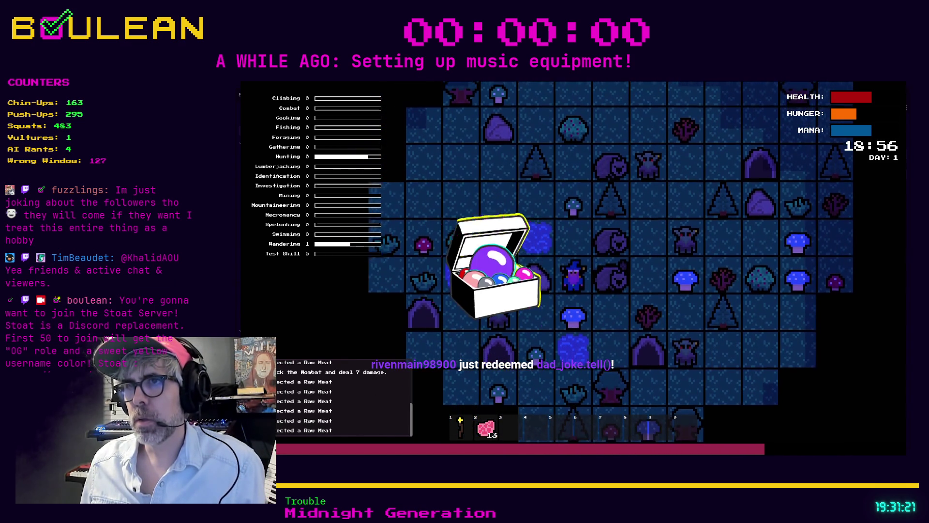
pyautogui.press('Down')
pyautogui.press('Left')
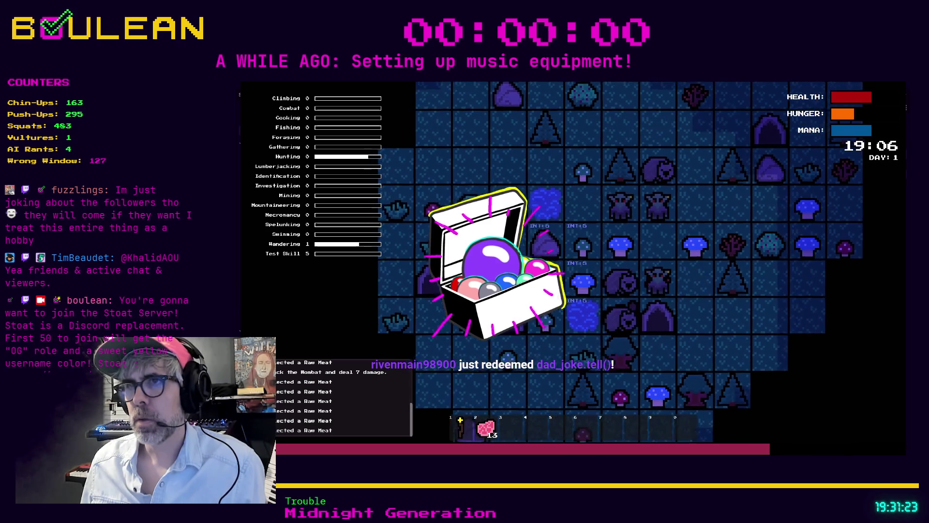
pyautogui.press('Left')
pyautogui.press('Left')
pyautogui.press('Left')
pyautogui.press('Left')
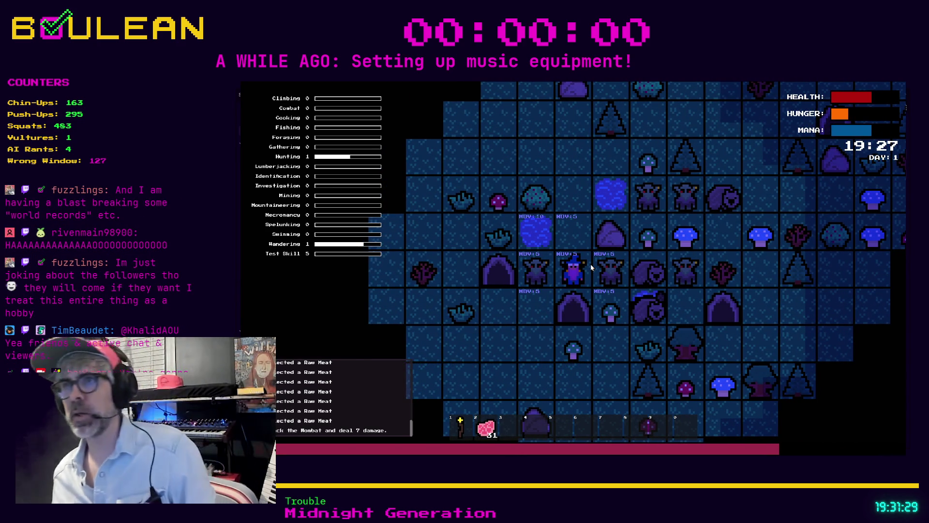
pyautogui.press('F8')
pyautogui.click(585, 289)
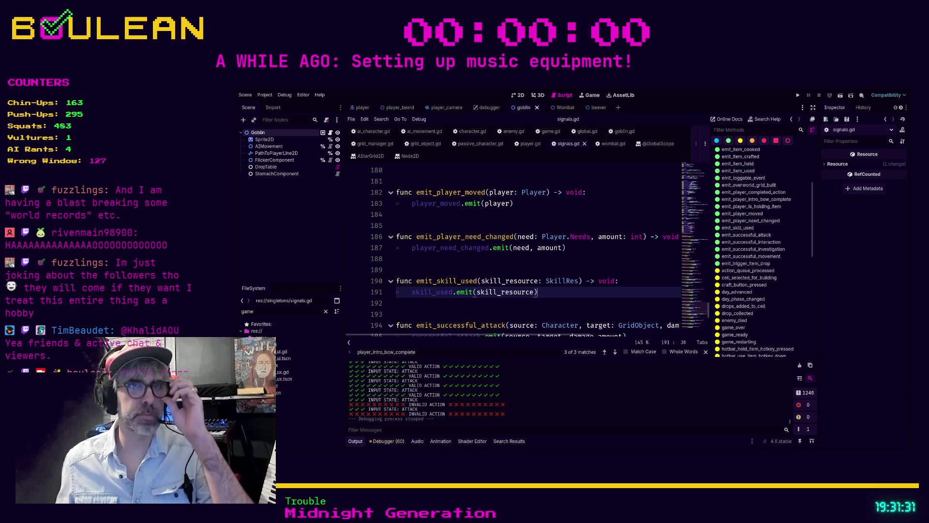